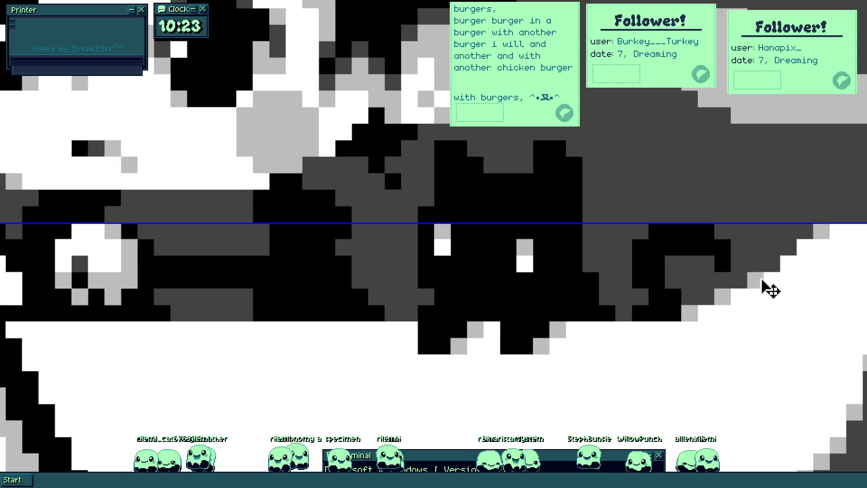
Step: Shade the area beside the cat's tail dark grey, then zoom out to see the whole artwork
drag(763, 280, 690, 314)
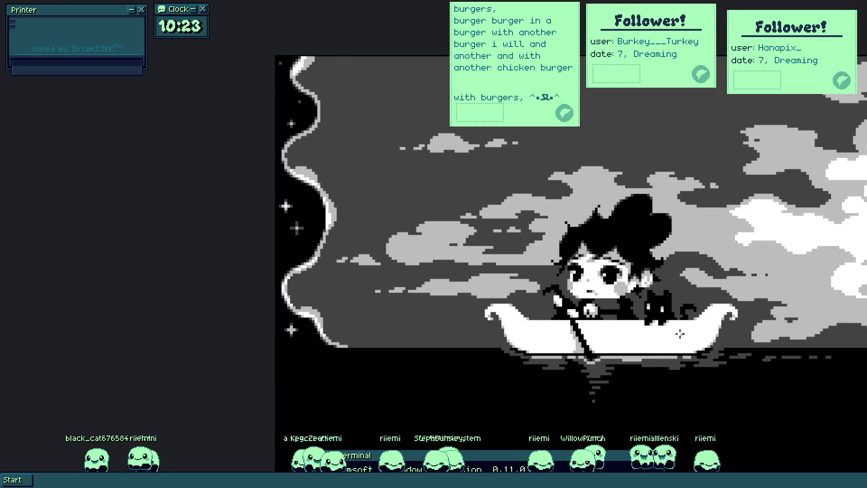
click(684, 353)
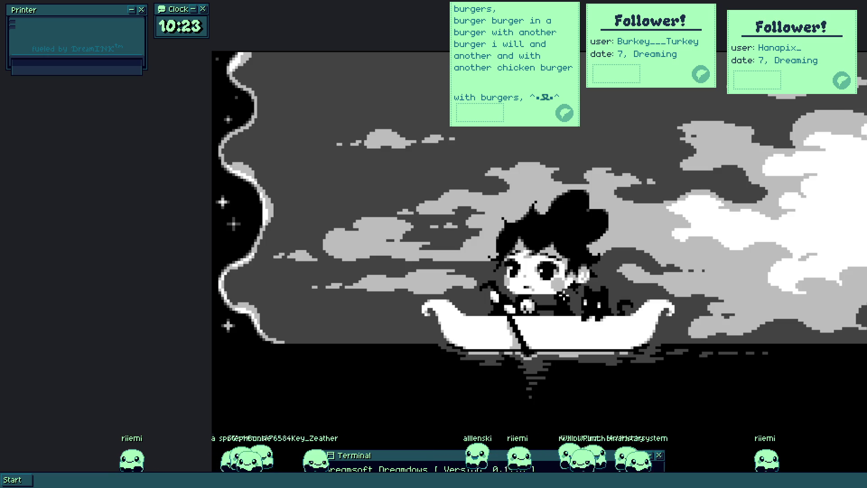
drag(568, 232, 541, 236)
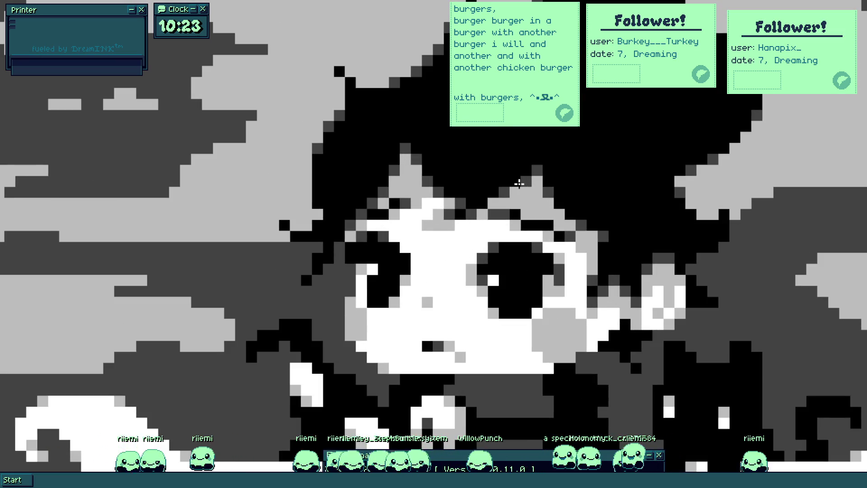
Step: Paint a line of black pixels near the girl's eye
scroll(491, 173, up, 2)
scroll(495, 185, up, 2)
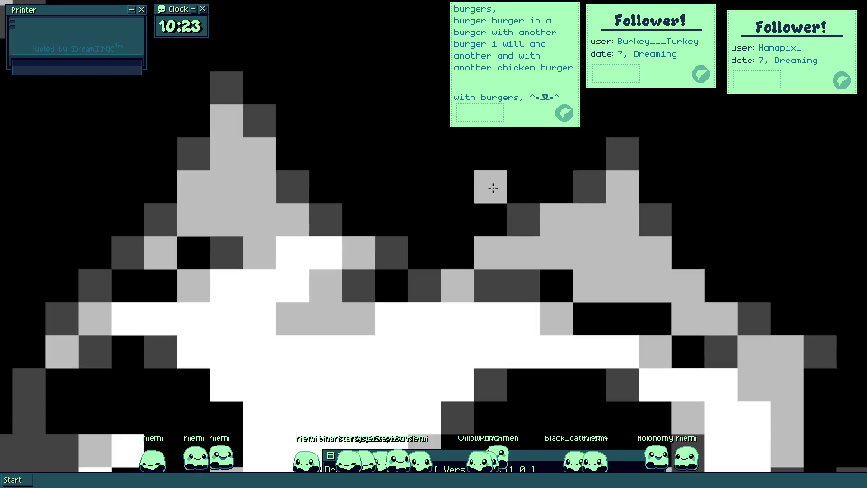
drag(445, 267, 581, 193)
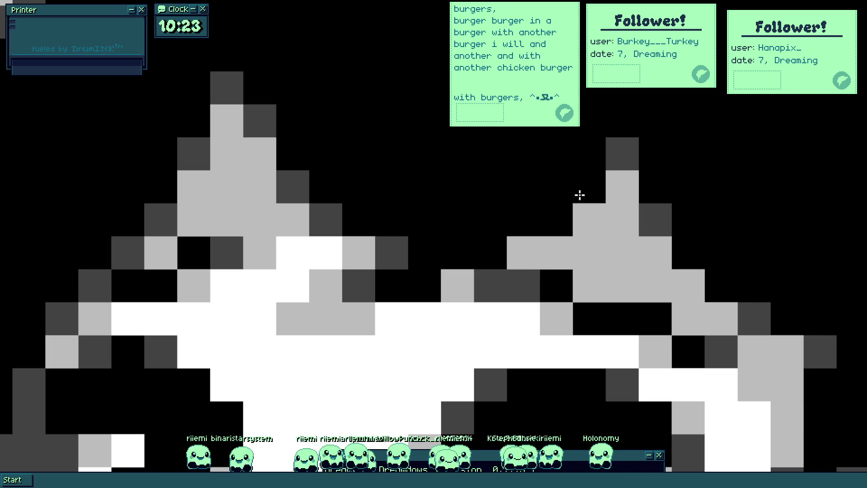
scroll(580, 193, down, 5)
scroll(581, 214, up, 3)
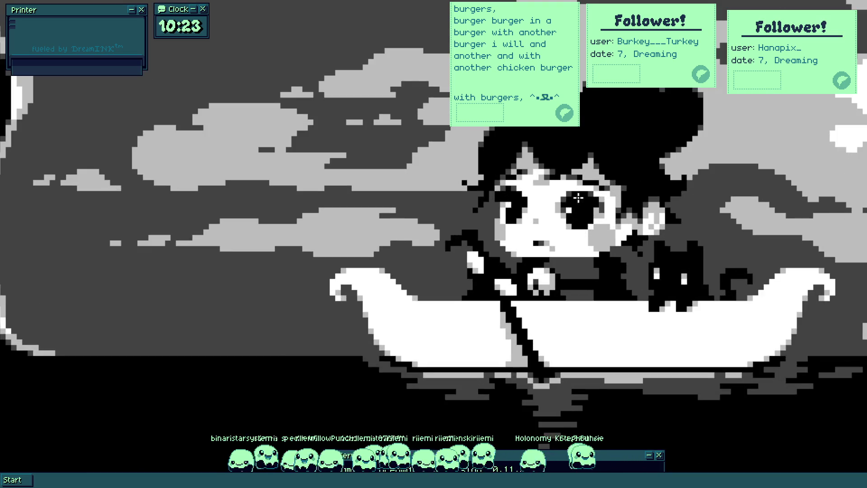
scroll(580, 201, up, 5)
scroll(568, 177, up, 2)
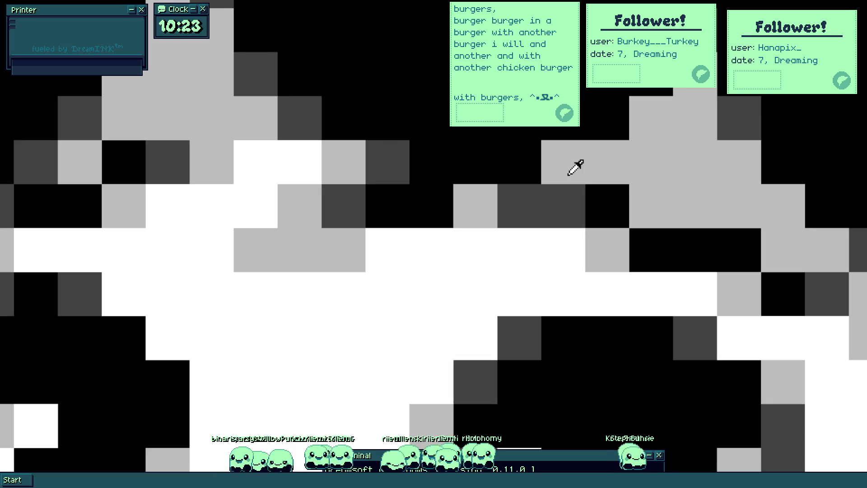
Step: Sample dark and light grey, then darken two pixels and turn one white pixel light grey
alt+click(518, 198)
click(441, 206)
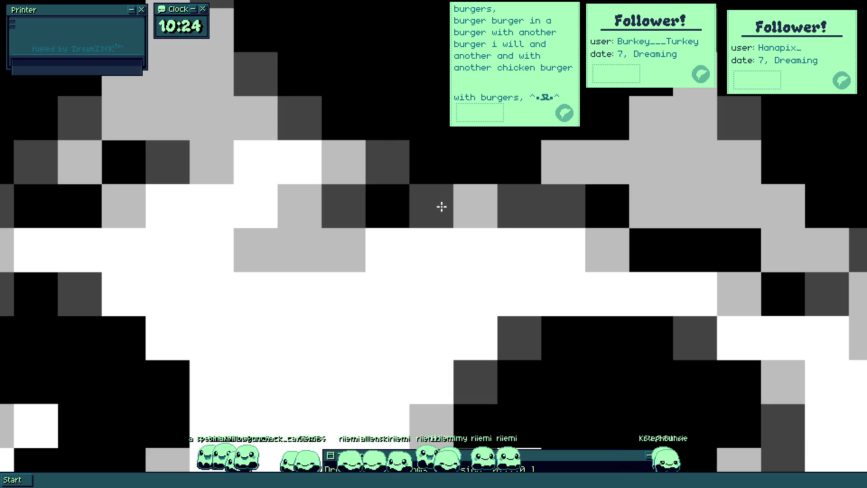
alt+click(607, 169)
scroll(519, 203, down, 7)
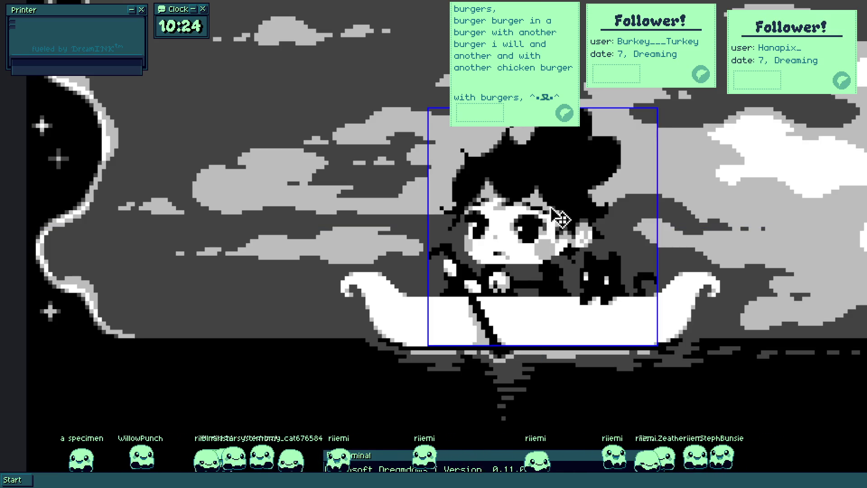
scroll(529, 197, up, 7)
scroll(581, 229, up, 2)
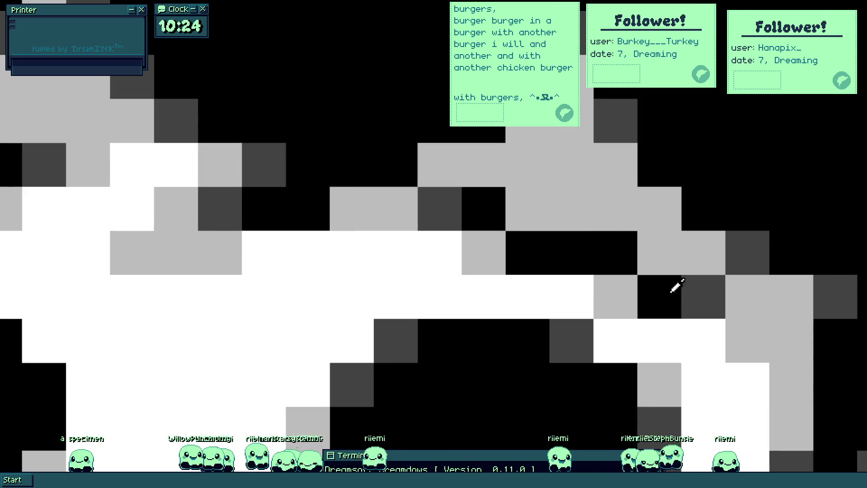
click(705, 293)
click(544, 212)
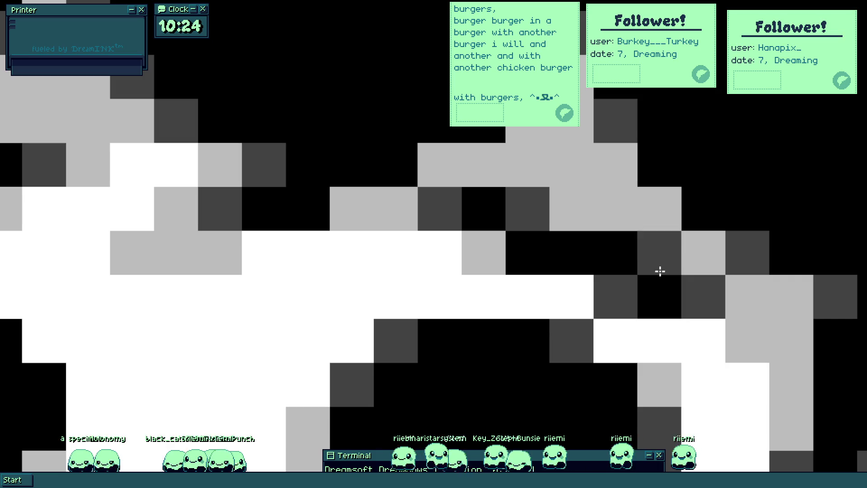
click(577, 296)
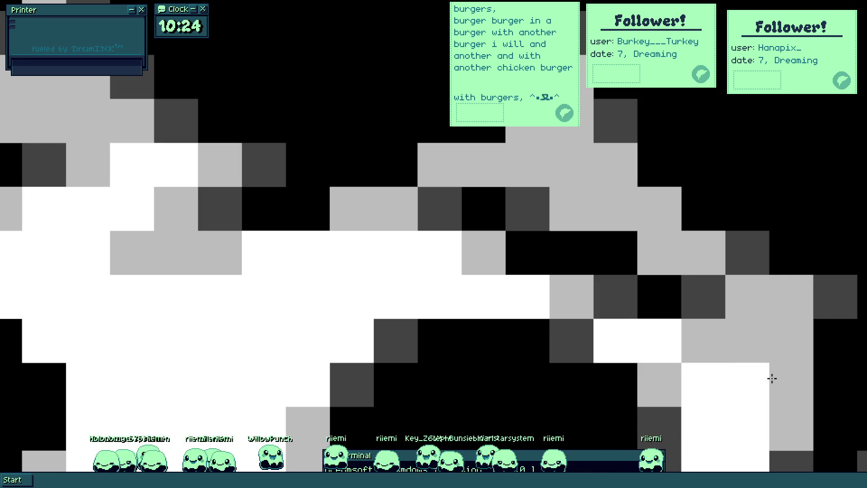
scroll(340, 236, down, 2)
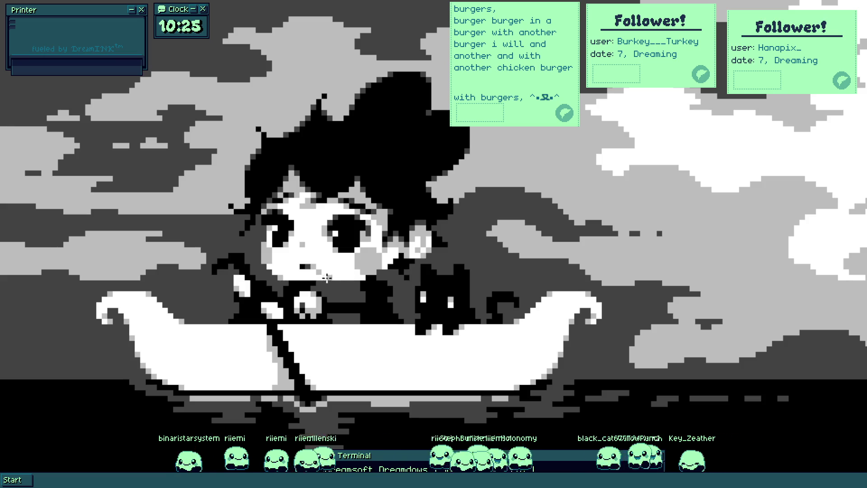
Step: Shift the girl-and-boat artwork lower right and place a round white moon in the upper-left sky
drag(351, 219, 528, 228)
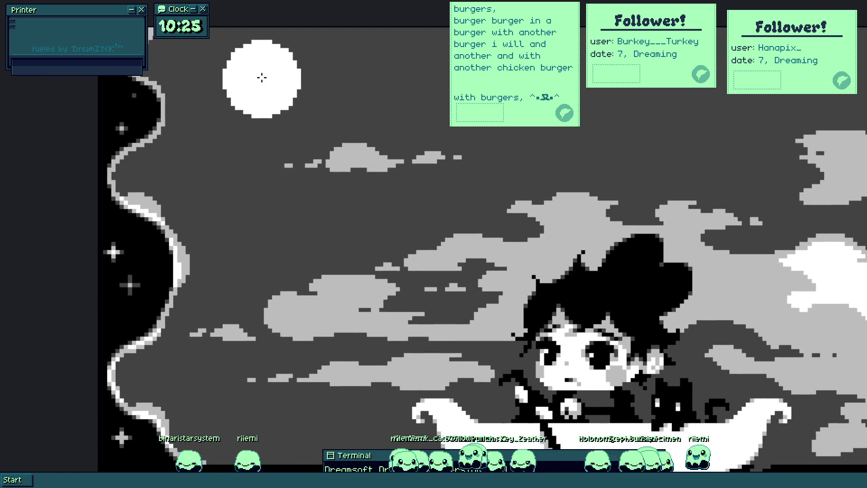
drag(262, 78, 266, 80)
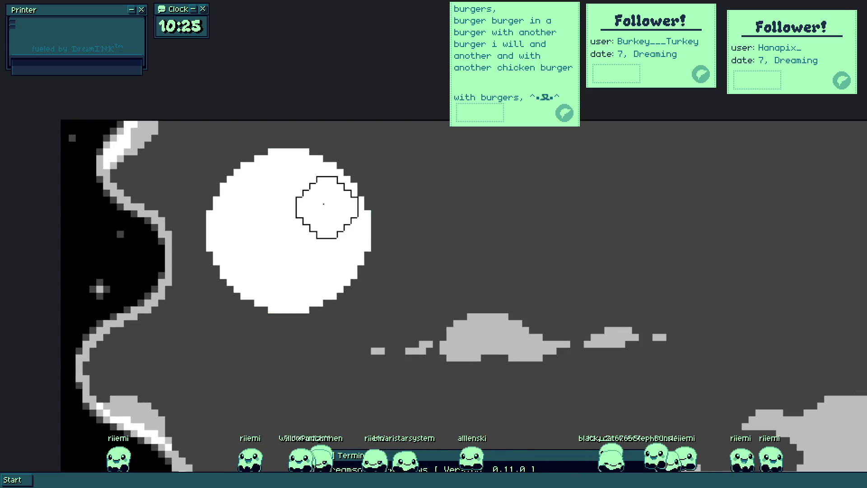
scroll(325, 201, up, 3)
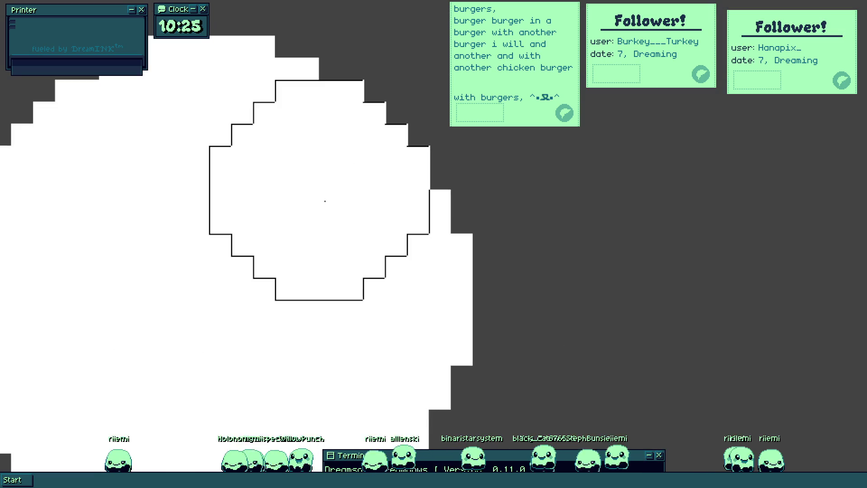
scroll(330, 207, down, 5)
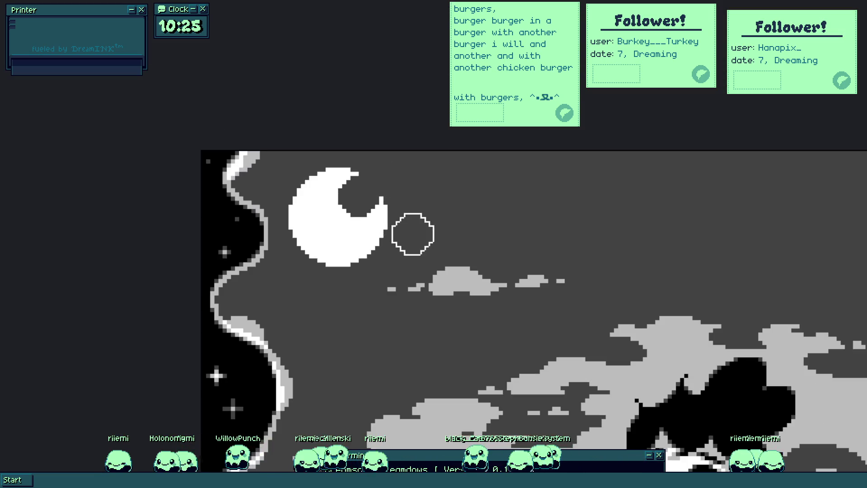
scroll(400, 222, down, 3)
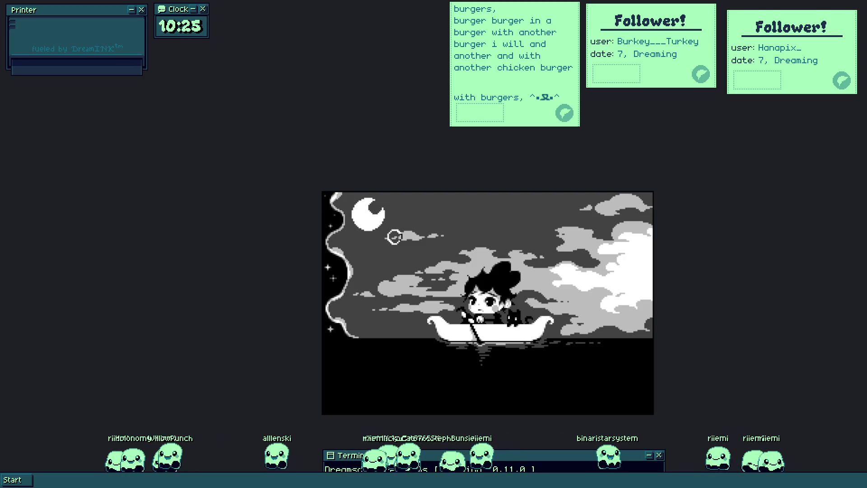
Step: Add light grey pixels on the moon's left edge, undoing one stray pixel
scroll(394, 236, up, 4)
scroll(358, 207, up, 1)
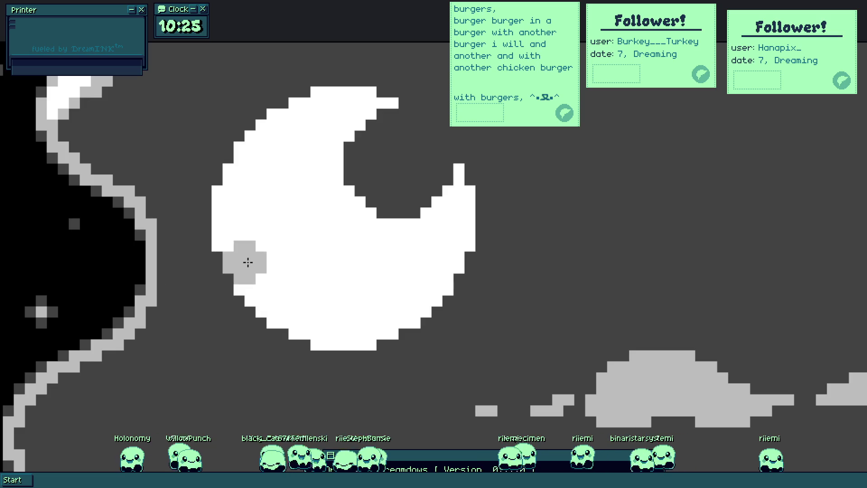
click(217, 245)
click(217, 201)
scroll(217, 202, up, 1)
key(ctrl+z)
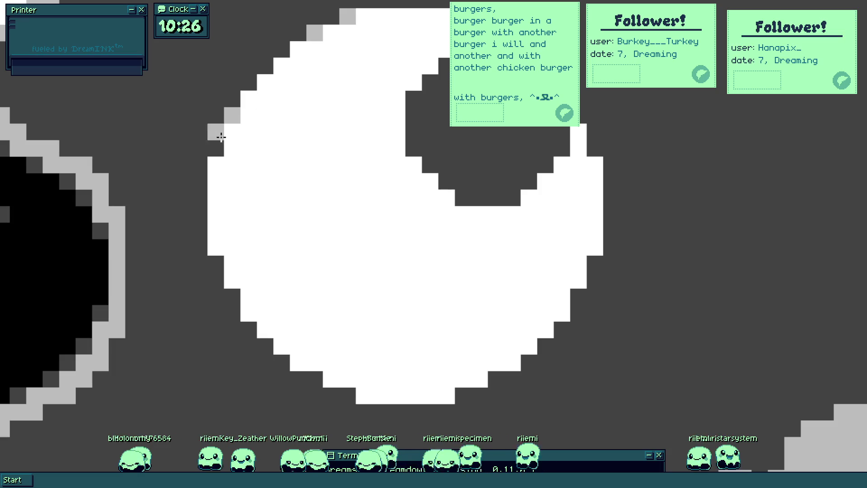
Step: Soften the moon's upper tip and lower-left rim with light-grey edge pixels
scroll(367, 145, down, 3)
scroll(363, 130, up, 2)
scroll(356, 102, up, 2)
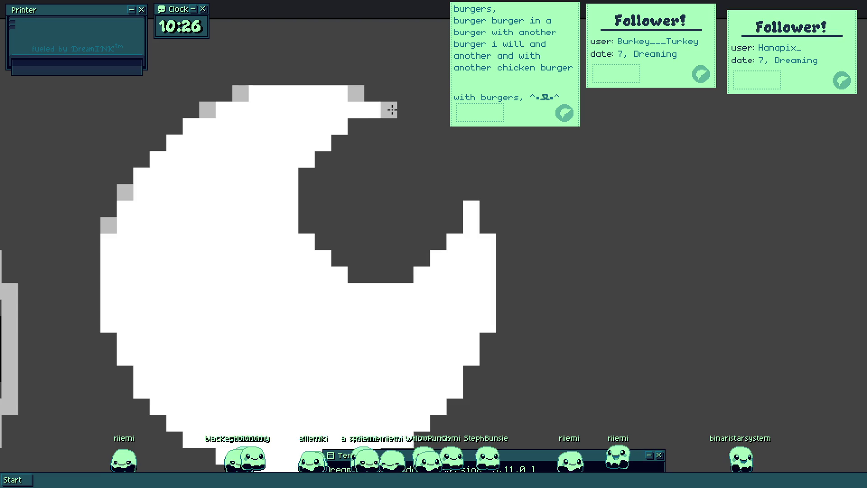
right_click(487, 225)
click(471, 209)
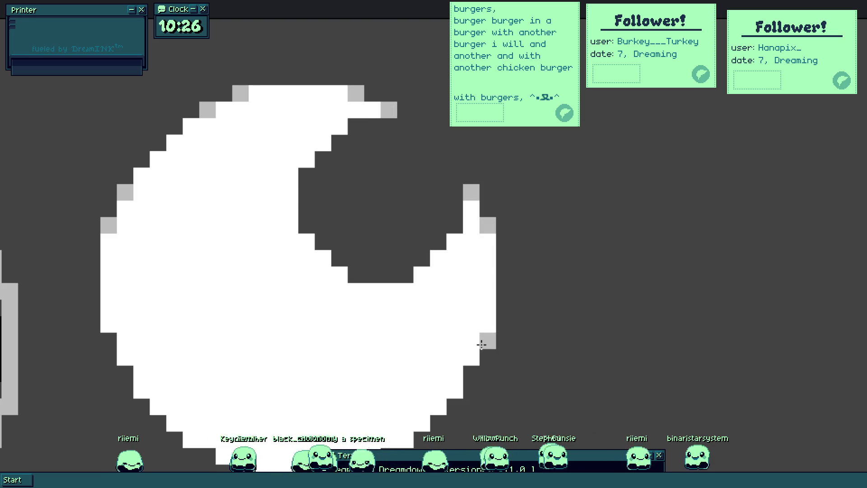
drag(181, 357, 192, 227)
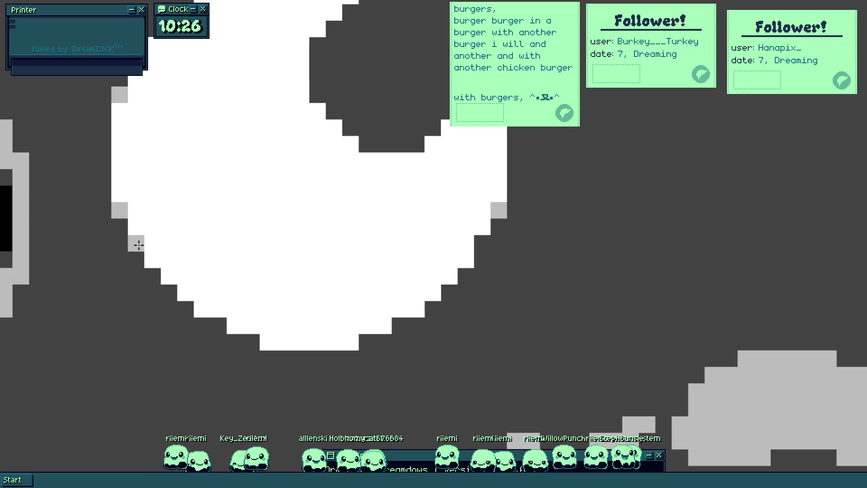
right_click(218, 325)
right_click(252, 342)
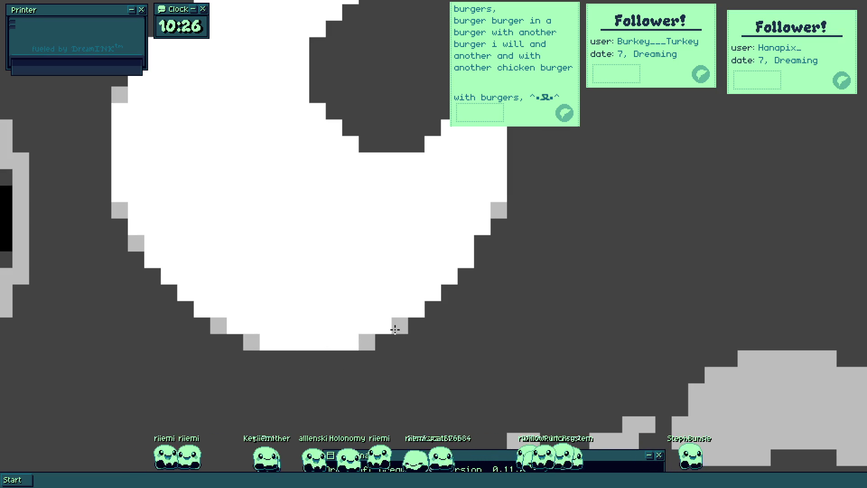
scroll(362, 227, down, 3)
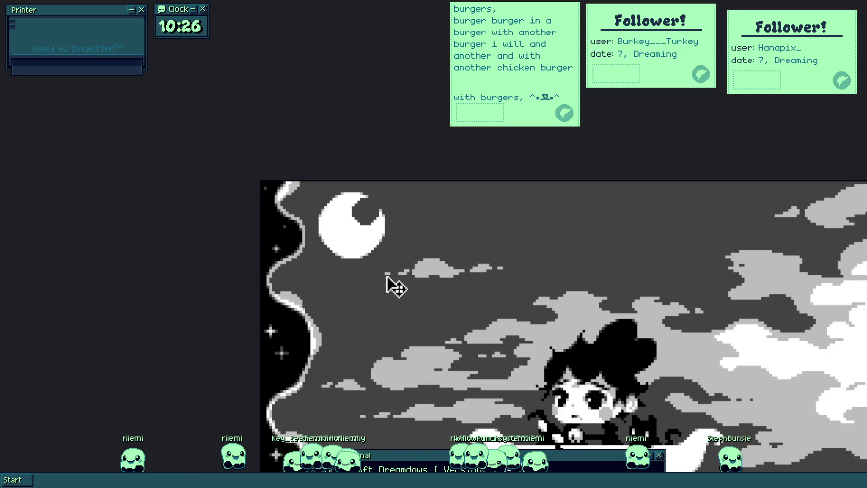
Step: Turn a stray edge pixel of the moon and the pixel above it grey
scroll(391, 266, down, 1)
scroll(368, 220, up, 3)
scroll(368, 220, up, 1)
click(336, 219)
right_click(332, 203)
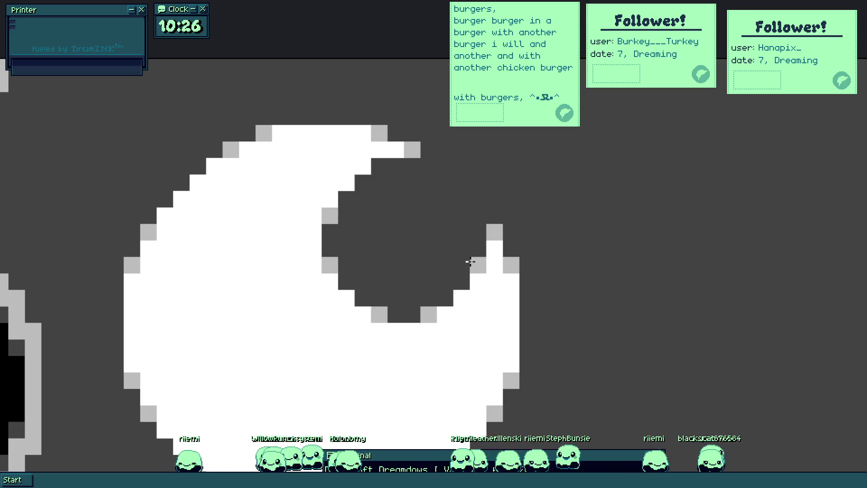
Step: Paint a stepped grey eye shape on the moon's upper-left, redoing a first diagonal stroke
scroll(419, 208, down, 5)
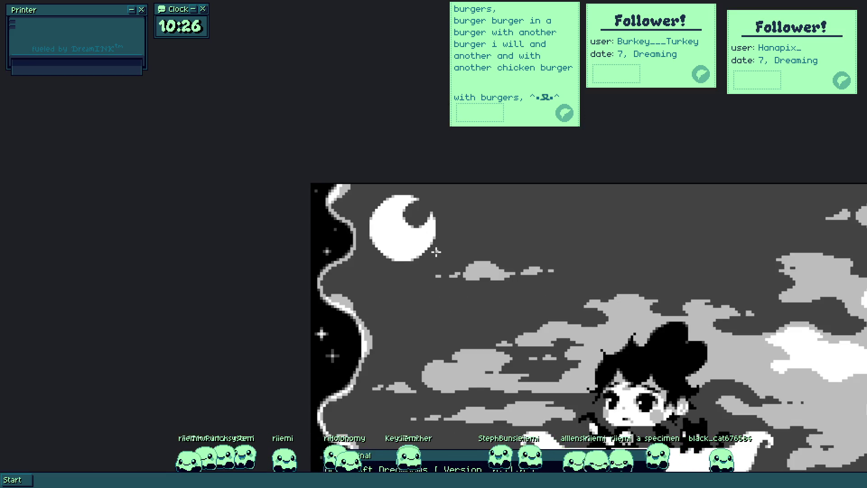
drag(436, 251, 421, 235)
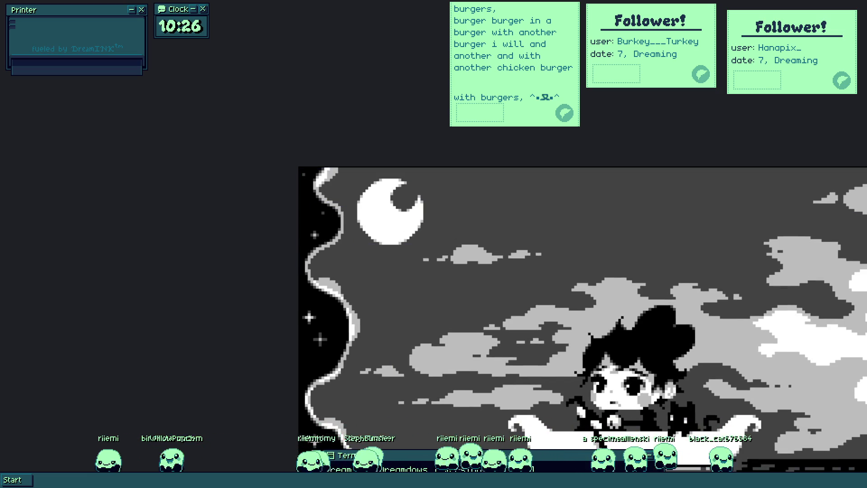
scroll(425, 201, down, 2)
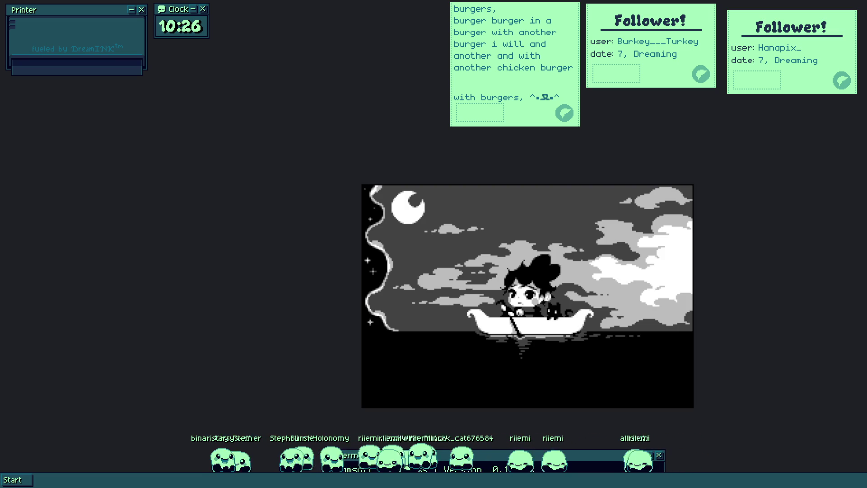
scroll(399, 200, up, 5)
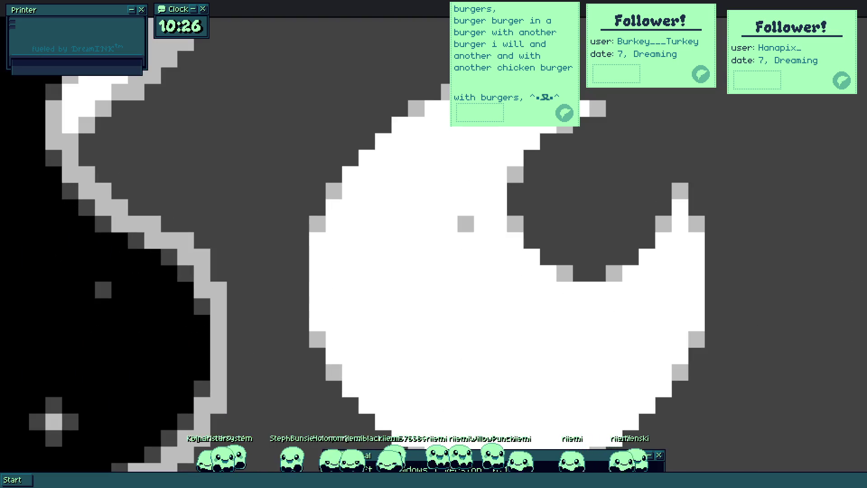
scroll(232, 203, up, 1)
drag(252, 203, 324, 172)
key(ctrl+z)
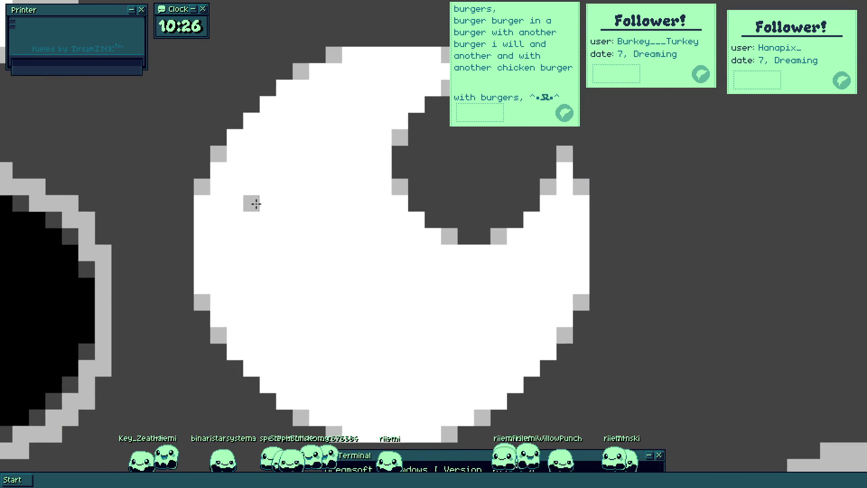
mouse_move(238, 201)
mouse_down()
mouse_move(326, 205)
mouse_move(318, 194)
mouse_up()
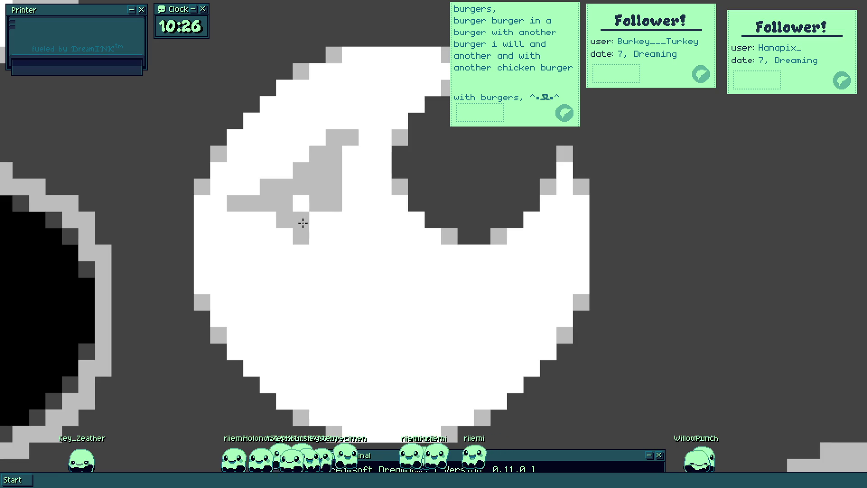
Step: Try diagonal grey strokes for the moon's mouth, undoing the last attempt
scroll(318, 190, down, 5)
scroll(313, 184, up, 3)
key(v)
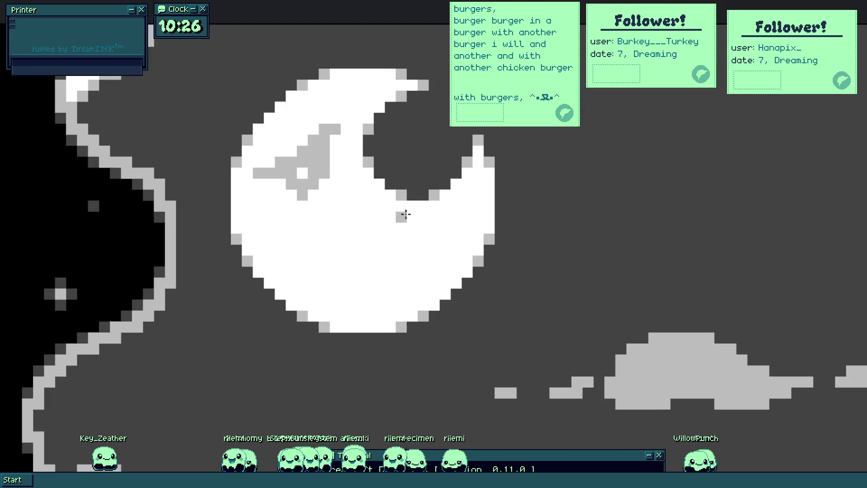
drag(410, 206, 337, 256)
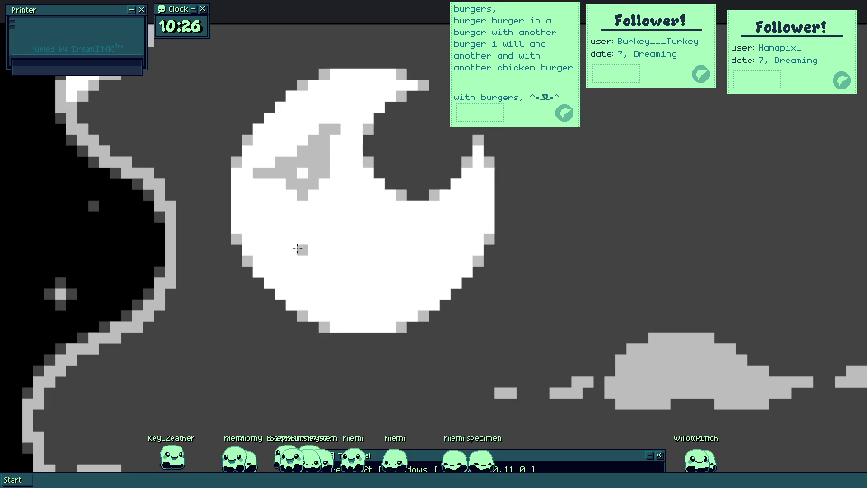
drag(431, 205, 421, 247)
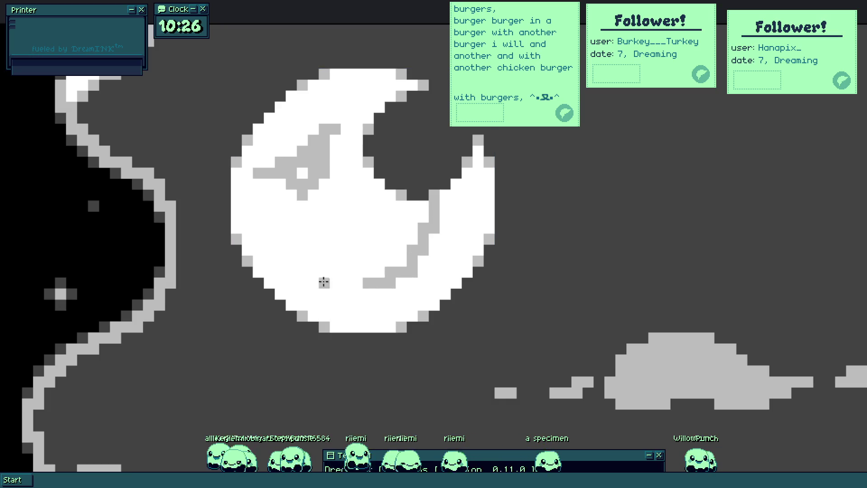
key(ctrl+z)
Step: Redraw the grey mouth line running down and right, then reshape its curve
scroll(300, 255, up, 2)
click(283, 236)
mouse_move(283, 236)
mouse_down()
mouse_move(393, 305)
mouse_move(472, 300)
mouse_move(414, 296)
mouse_up()
key(ctrl+z)
mouse_move(327, 269)
mouse_down()
mouse_move(456, 296)
mouse_move(552, 267)
mouse_move(573, 210)
mouse_up()
Step: Add dark pixels near the moon's top-right notch and a rising grey stroke across it
drag(547, 159, 569, 158)
scroll(454, 186, down, 3)
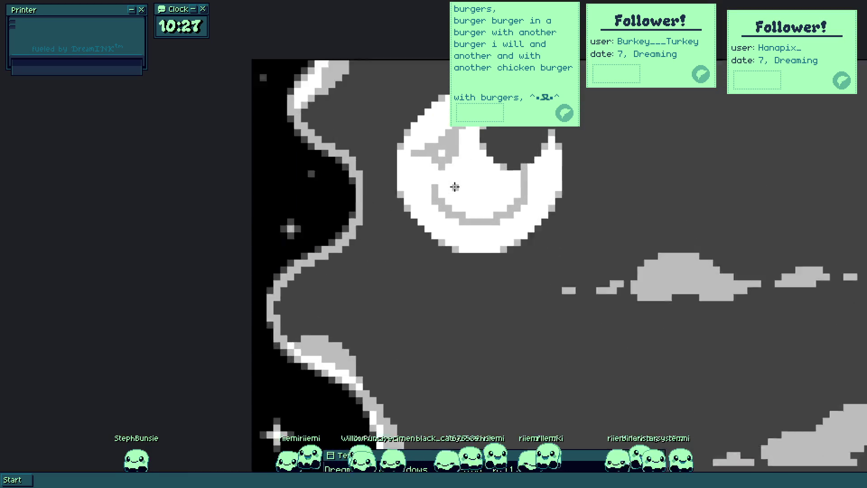
scroll(454, 186, up, 1)
drag(434, 186, 500, 165)
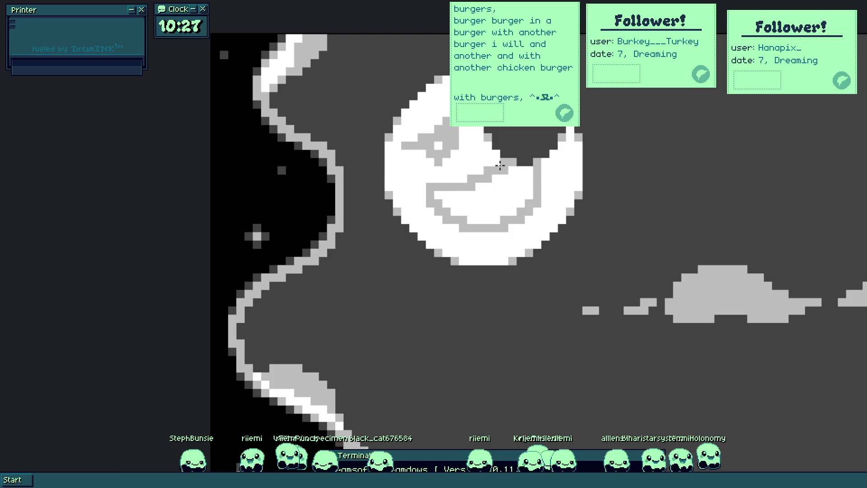
scroll(531, 245, down, 2)
scroll(530, 258, down, 1)
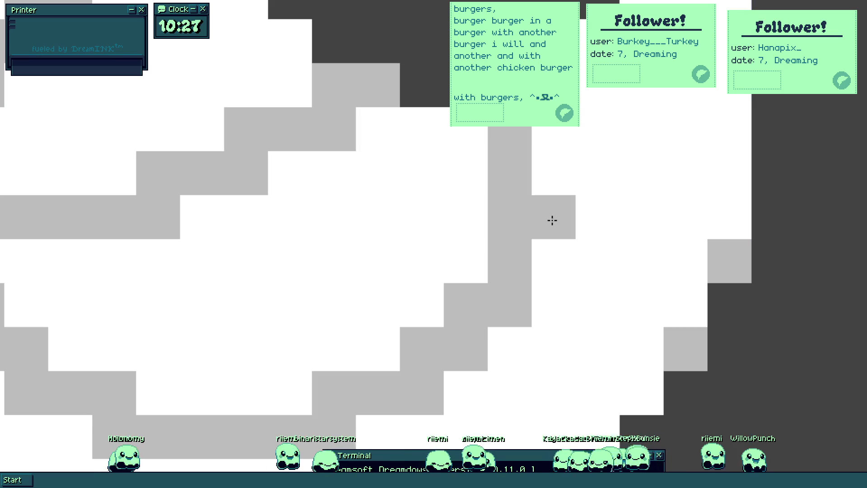
Step: Repaint stray grey moon pixels white and draw a grey diagonal line up-right
drag(552, 220, 552, 154)
click(468, 184)
mouse_move(508, 171)
mouse_down()
mouse_move(500, 205)
mouse_move(507, 135)
mouse_up()
drag(459, 290, 359, 373)
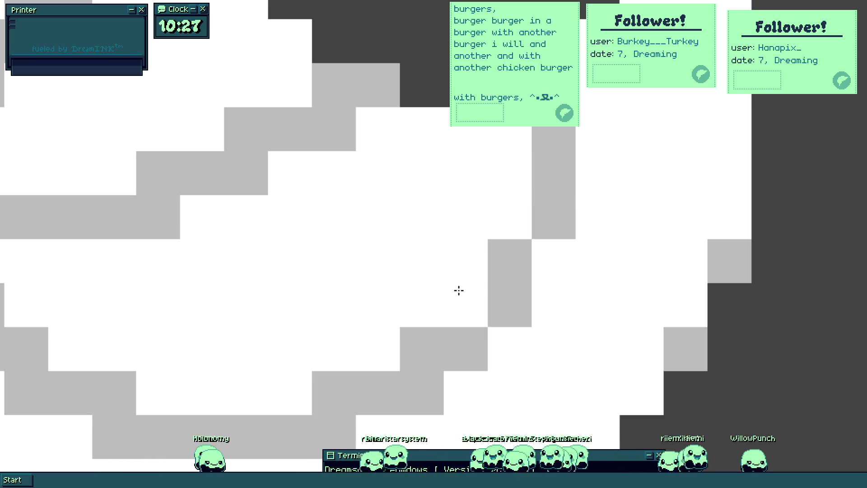
scroll(380, 315, up, 2)
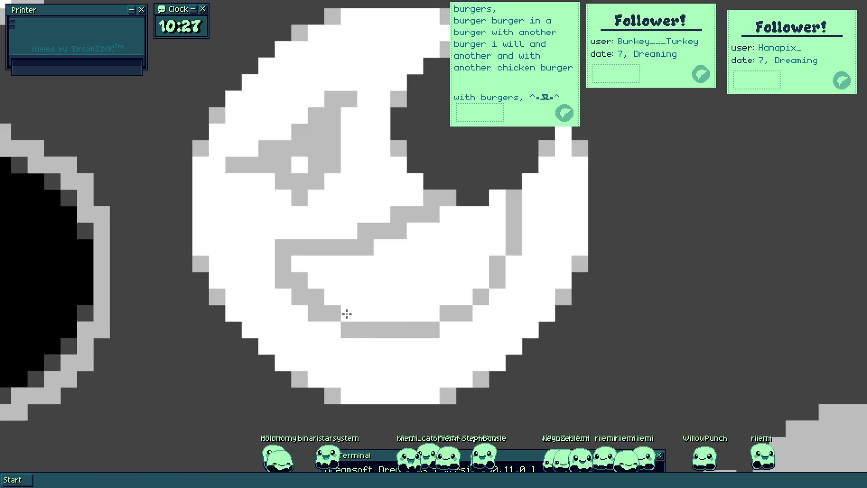
scroll(502, 262, up, 2)
mouse_move(439, 344)
mouse_down()
mouse_move(497, 306)
mouse_move(513, 258)
mouse_up()
click(382, 235)
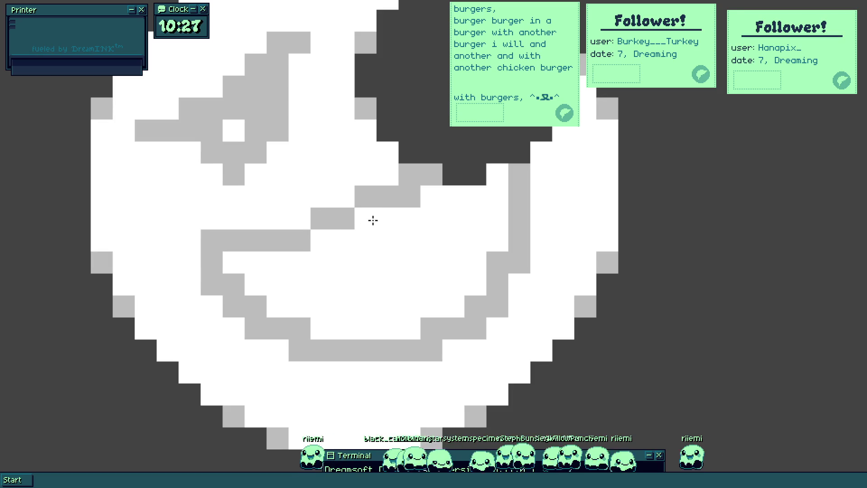
Step: Extend the moon's grey mouth line with more pixels
scroll(421, 186, down, 3)
scroll(418, 184, up, 2)
scroll(417, 227, down, 2)
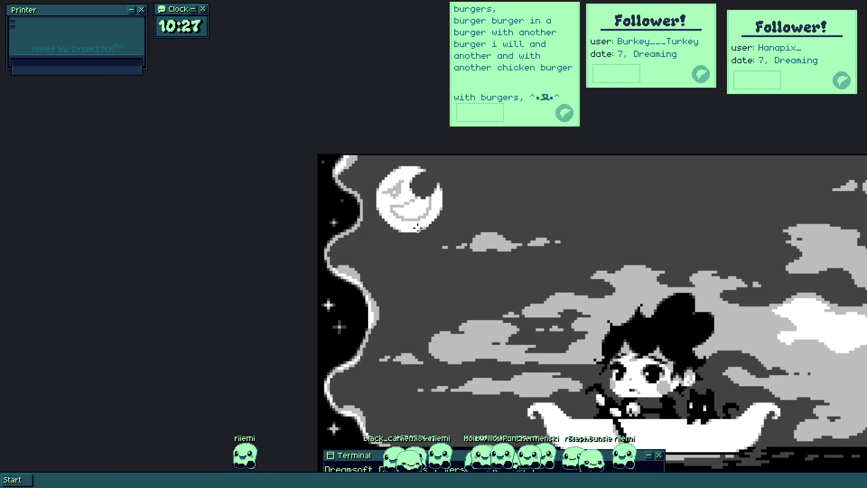
scroll(437, 235, up, 2)
scroll(449, 188, up, 1)
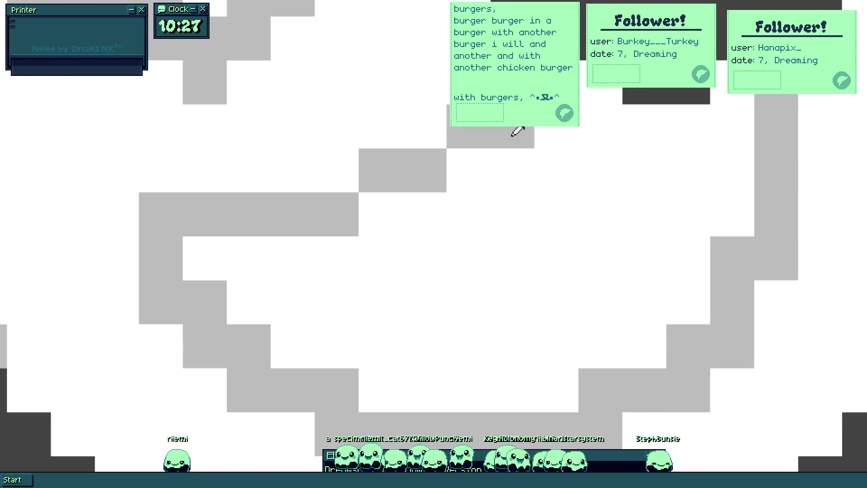
mouse_move(570, 141)
mouse_down()
mouse_move(594, 140)
mouse_move(729, 188)
mouse_move(716, 218)
mouse_move(578, 170)
mouse_move(708, 226)
mouse_move(424, 223)
mouse_move(454, 228)
mouse_move(442, 228)
mouse_move(474, 273)
mouse_move(504, 374)
mouse_move(310, 271)
mouse_move(307, 291)
mouse_move(333, 303)
mouse_up()
Step: Recolour two cloud edge pixels grey
scroll(353, 302, down, 2)
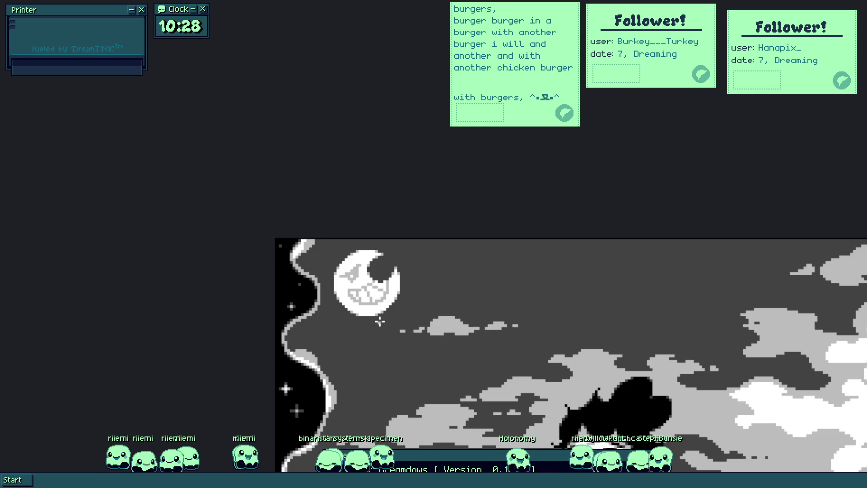
scroll(350, 291, up, 2)
scroll(414, 294, up, 2)
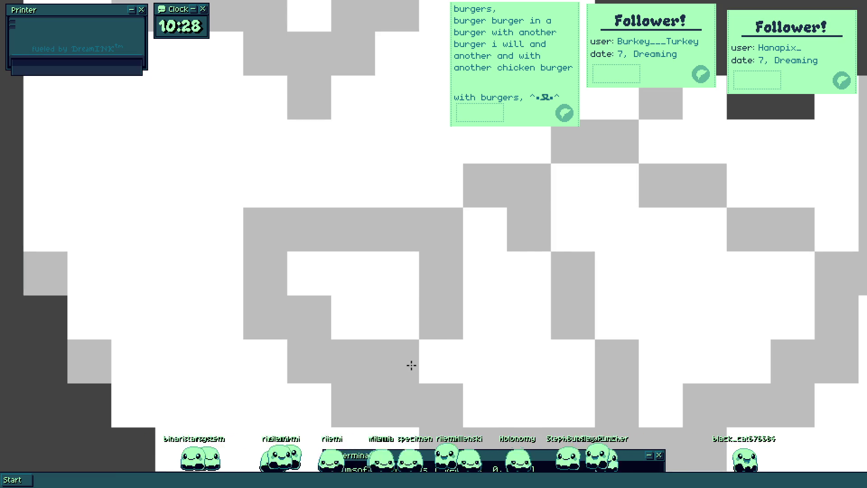
click(407, 319)
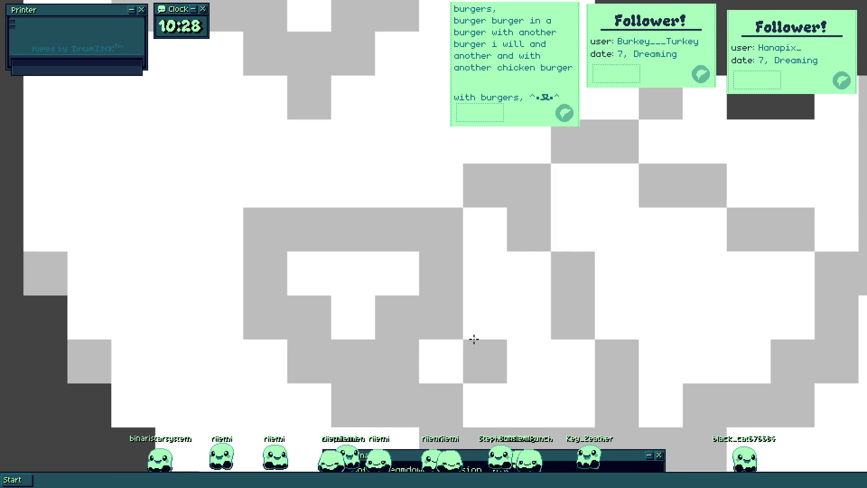
click(449, 319)
Step: Place the first dark grey pixel of the moon's eye
scroll(450, 319, down, 4)
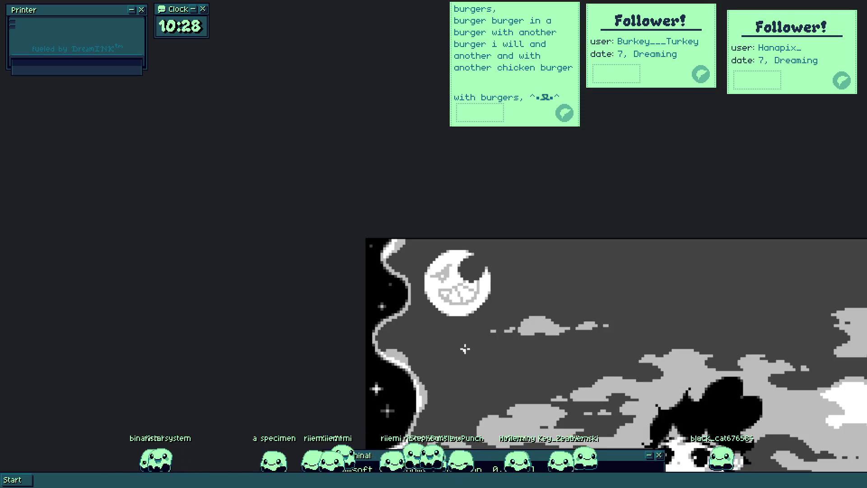
scroll(452, 296, up, 2)
scroll(473, 298, up, 2)
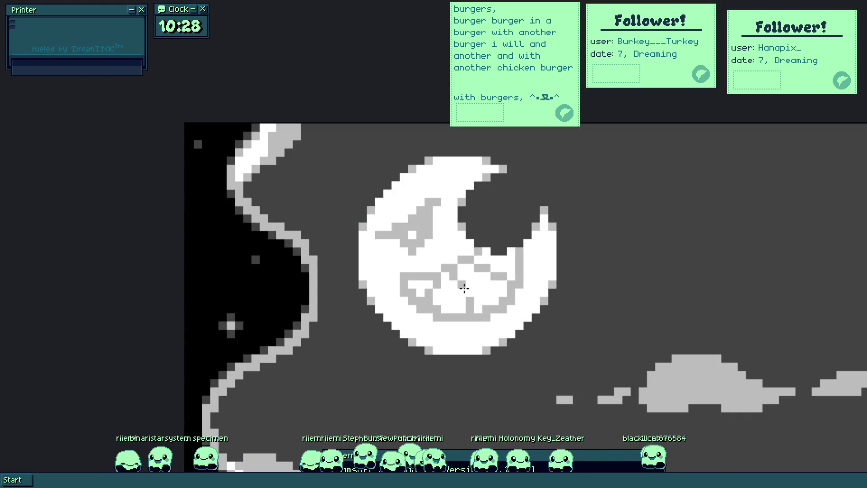
scroll(456, 236, up, 1)
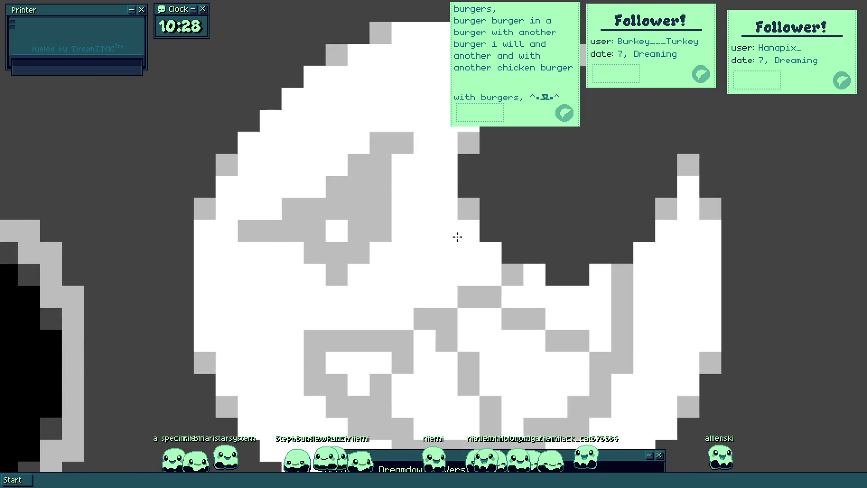
scroll(429, 219, up, 1)
scroll(483, 169, up, 1)
click(213, 205)
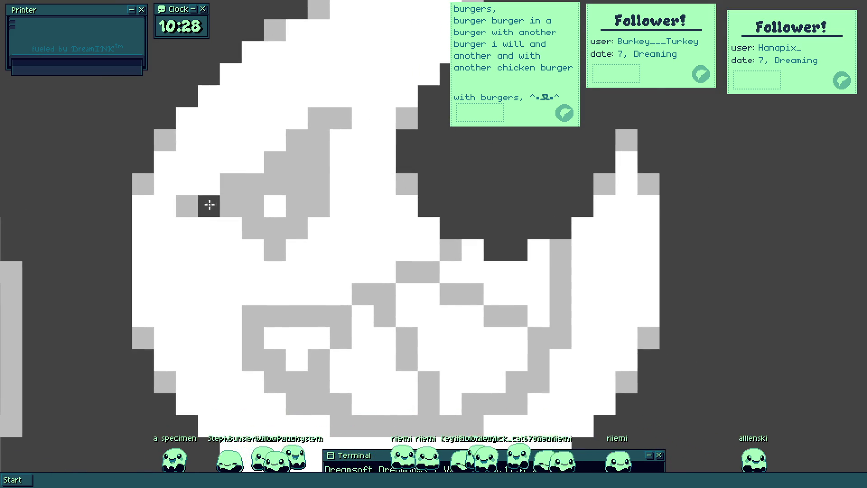
Step: Draw dark grey eyelid and mouth outlines on the moon's face
mouse_move(239, 200)
mouse_down()
mouse_move(320, 122)
mouse_move(249, 203)
mouse_up()
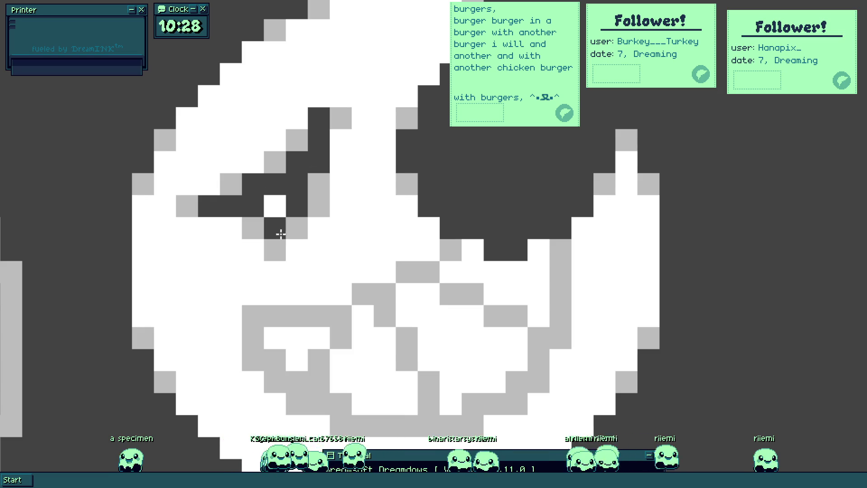
scroll(298, 199, down, 3)
scroll(315, 220, down, 2)
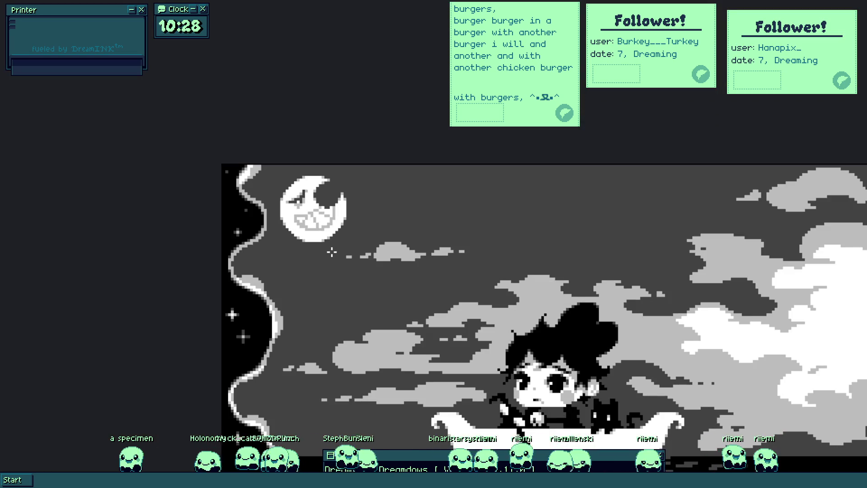
scroll(314, 228, up, 3)
scroll(285, 219, up, 2)
mouse_move(271, 210)
mouse_down()
mouse_move(260, 213)
mouse_move(407, 162)
mouse_up()
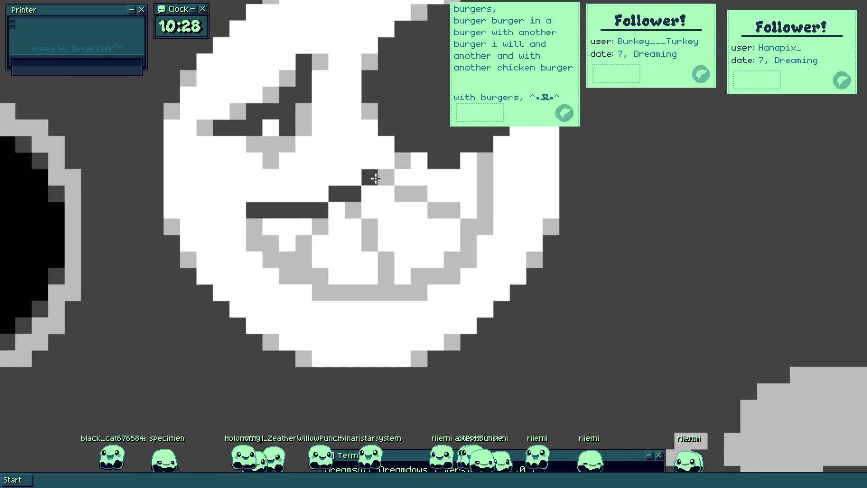
scroll(387, 122, up, 1)
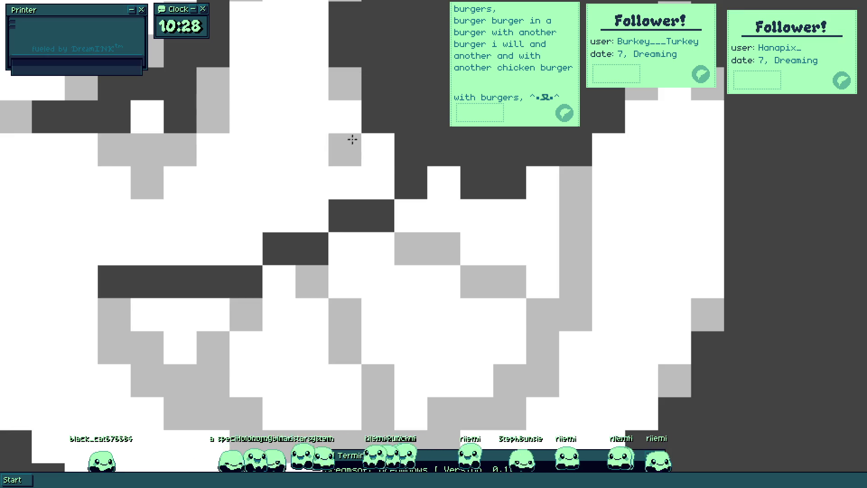
mouse_move(132, 327)
mouse_down()
mouse_move(200, 224)
mouse_move(190, 247)
mouse_move(253, 300)
mouse_move(291, 310)
mouse_move(331, 342)
mouse_move(456, 343)
mouse_move(385, 200)
mouse_move(335, 185)
mouse_move(273, 234)
mouse_move(513, 313)
mouse_move(567, 279)
mouse_move(608, 236)
mouse_move(619, 205)
mouse_move(637, 121)
mouse_move(629, 89)
mouse_move(441, 88)
mouse_up()
mouse_move(466, 126)
mouse_down()
mouse_move(630, 240)
mouse_move(488, 269)
mouse_up()
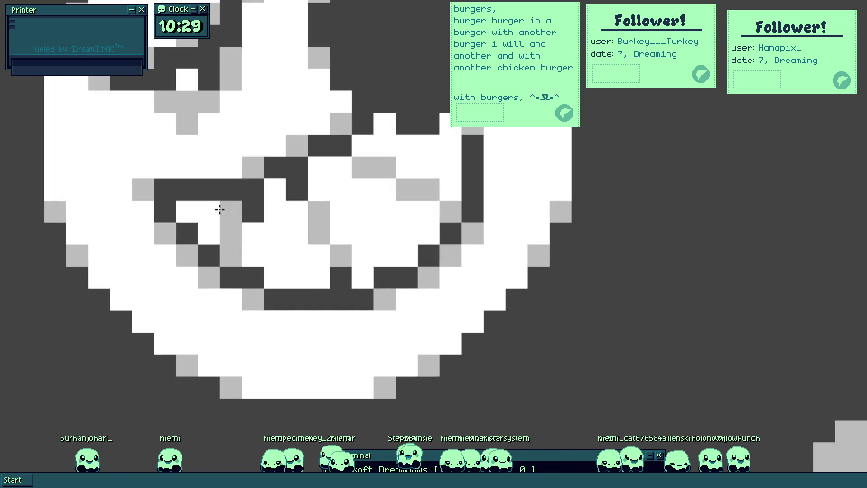
drag(220, 209, 212, 223)
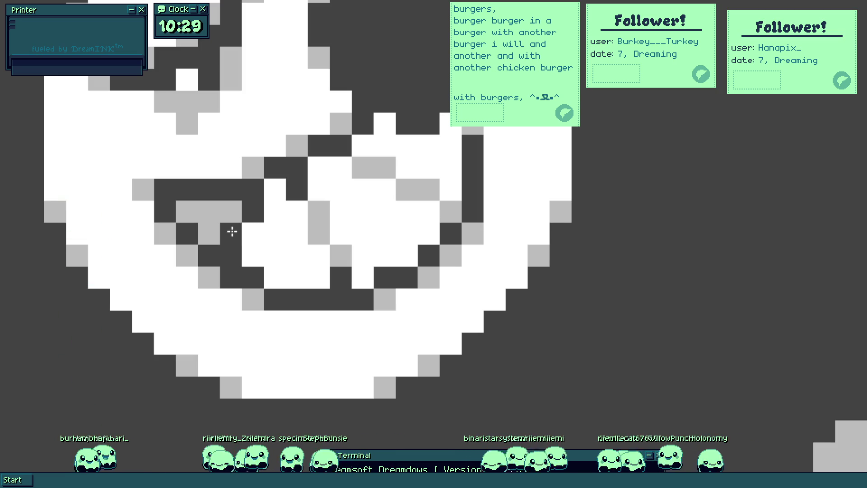
Step: Fill the moon's mouth with light grey pixels
scroll(275, 284, down, 3)
scroll(267, 246, up, 4)
alt+click(161, 188)
mouse_move(224, 192)
mouse_down()
mouse_move(196, 262)
mouse_move(228, 277)
mouse_move(296, 263)
mouse_move(243, 278)
mouse_up()
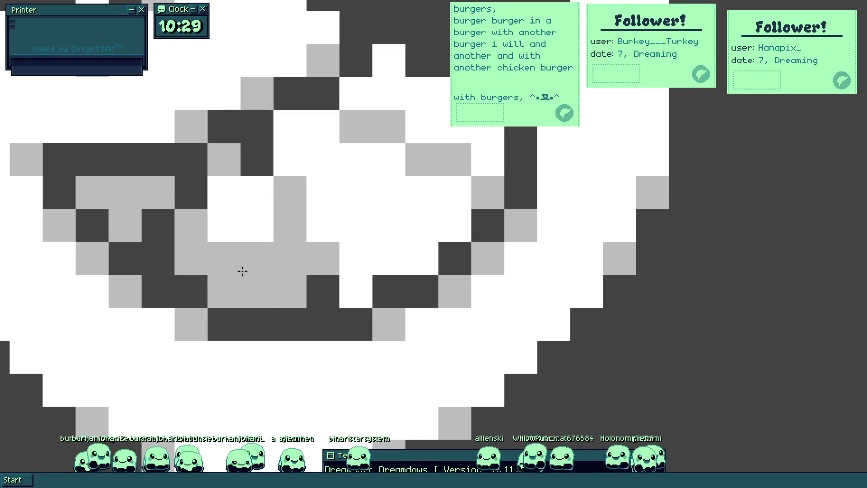
mouse_move(388, 259)
mouse_down()
mouse_move(436, 252)
mouse_move(426, 231)
mouse_move(330, 284)
mouse_move(293, 238)
mouse_up()
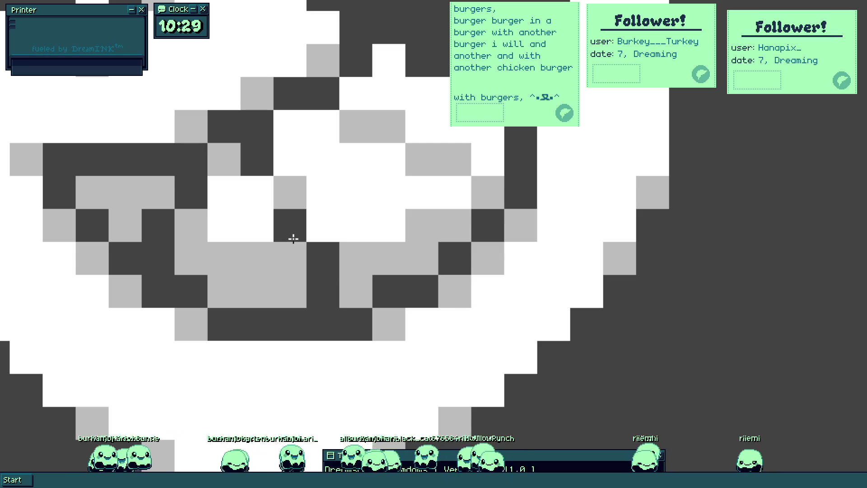
scroll(293, 239, down, 2)
scroll(293, 239, down, 2)
scroll(318, 278, down, 1)
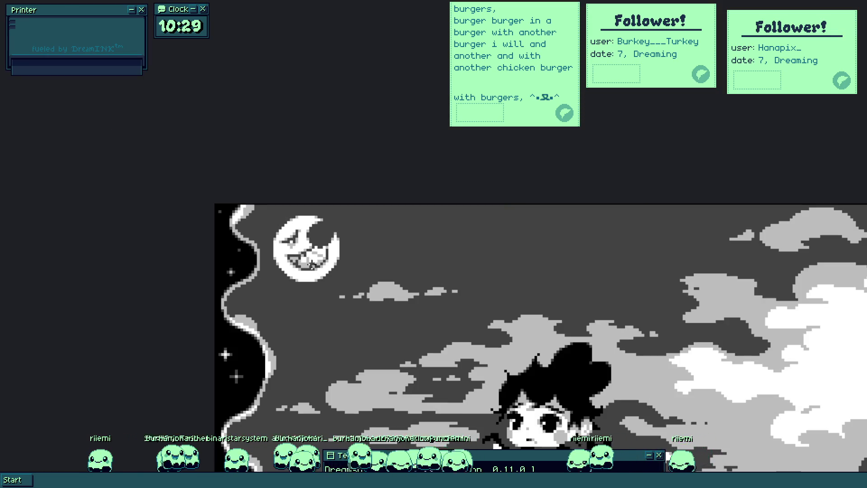
scroll(310, 265, up, 3)
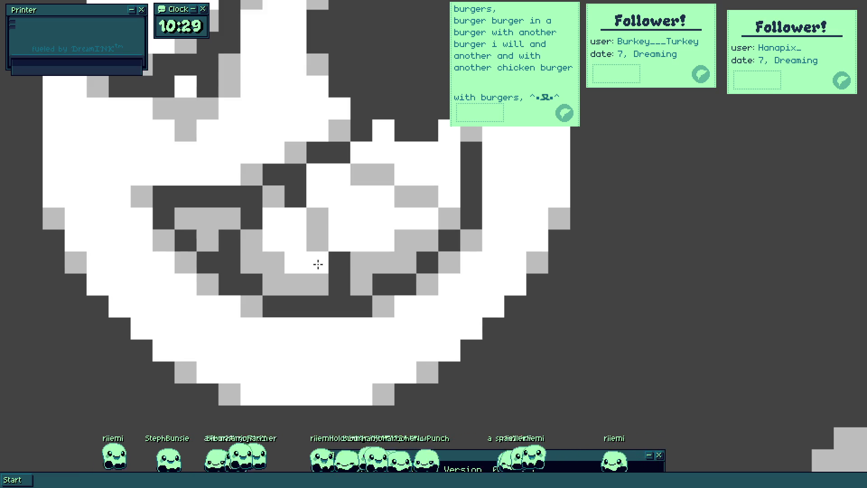
scroll(425, 224, down, 3)
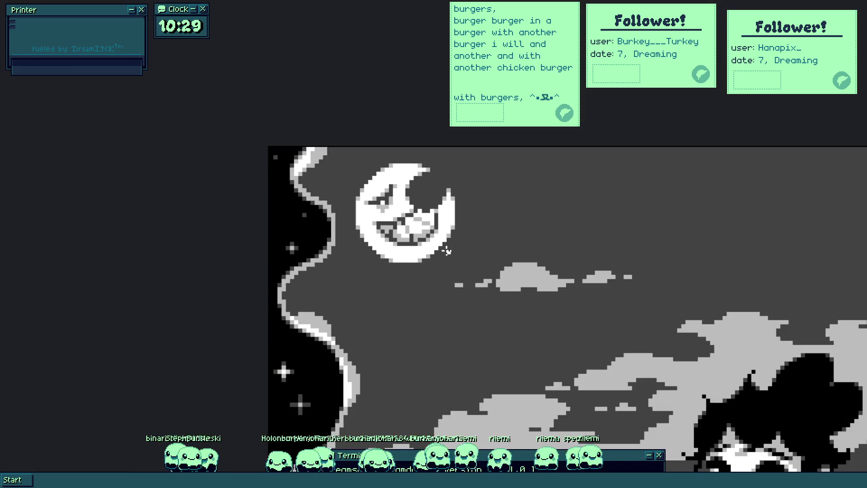
scroll(436, 246, up, 3)
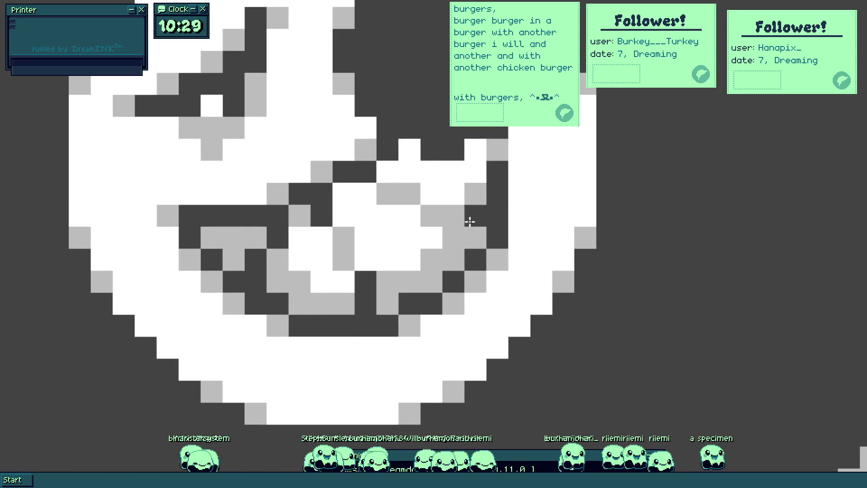
scroll(478, 231, down, 3)
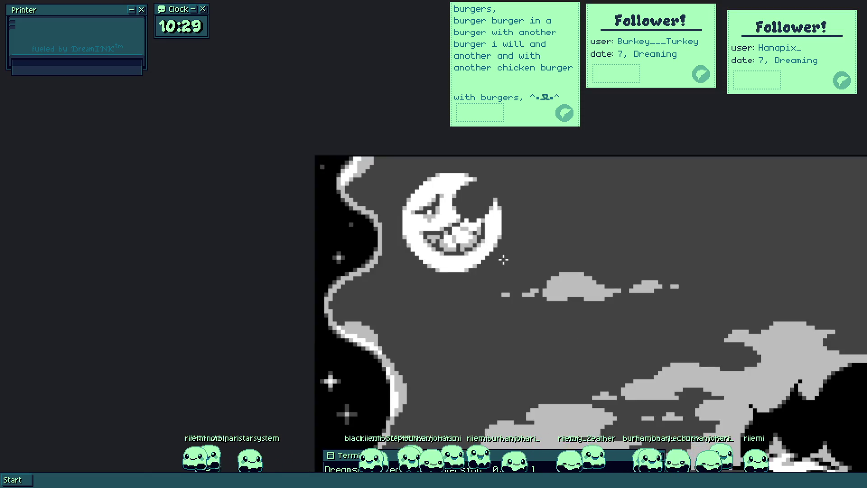
drag(501, 260, 480, 258)
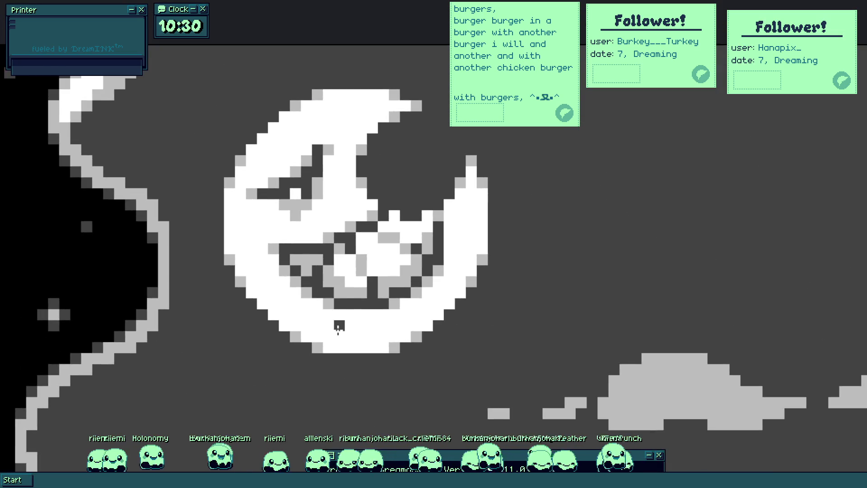
scroll(316, 304, up, 2)
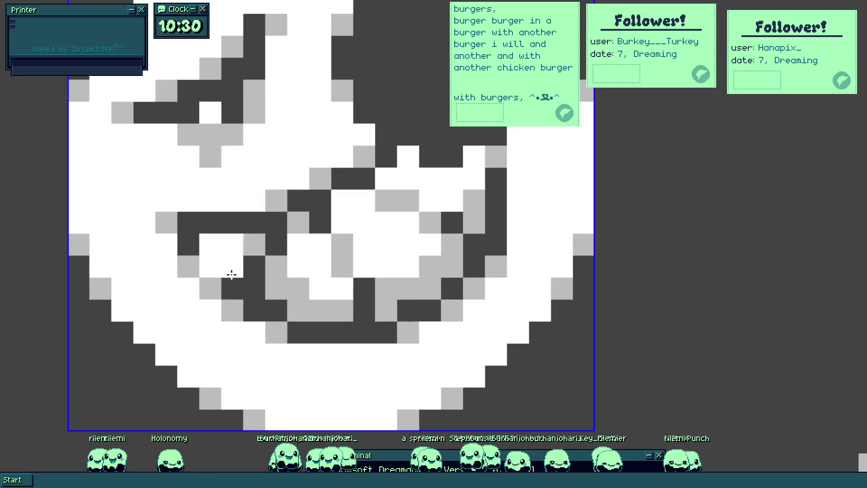
Step: Paint the moon's mouth pixels white, retrying after an undo
drag(236, 284, 339, 235)
scroll(339, 234, down, 3)
key(ctrl+z)
scroll(359, 202, up, 1)
mouse_move(360, 202)
mouse_down()
mouse_move(307, 226)
mouse_move(405, 216)
mouse_move(424, 230)
mouse_up()
Step: Whiten the moon's dark eye and remaining grey face pixels, leaving a plain crescent
scroll(404, 217, up, 1)
click(432, 275)
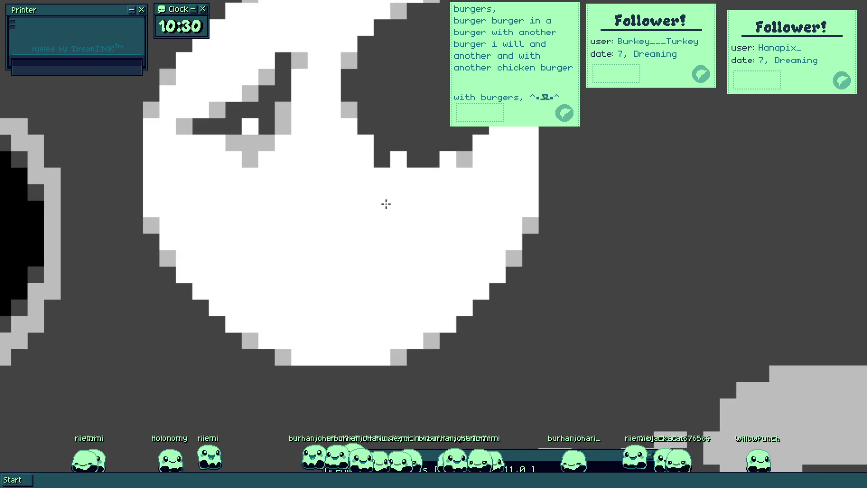
click(382, 159)
click(463, 159)
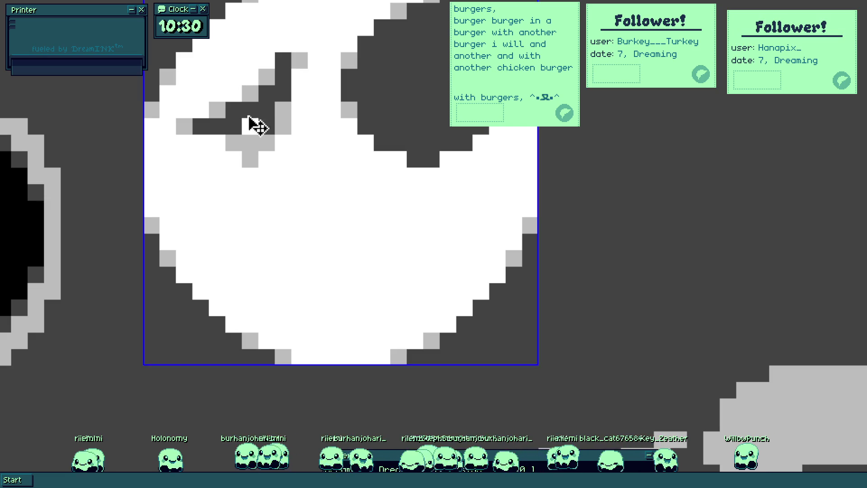
drag(251, 122, 250, 143)
click(184, 126)
scroll(213, 147, down, 3)
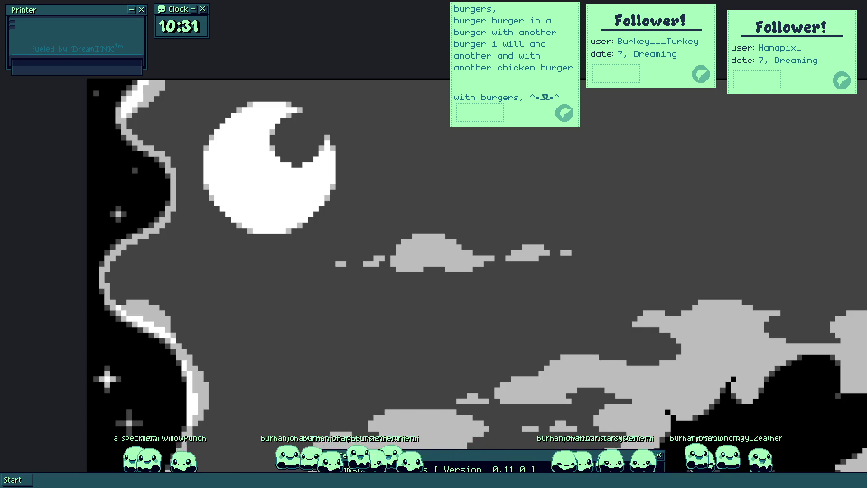
scroll(309, 139, up, 3)
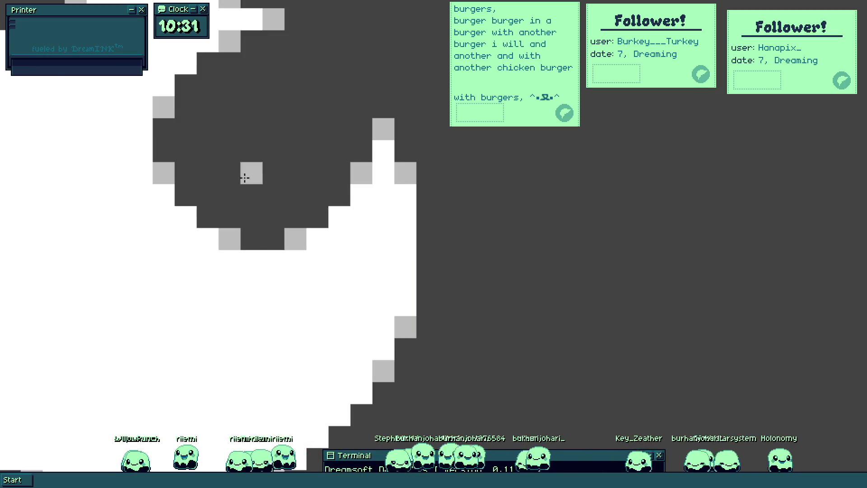
Step: Zoom onto the moon and paint a grey dot with a white centre as a ring eye
scroll(245, 236, down, 5)
click(246, 237)
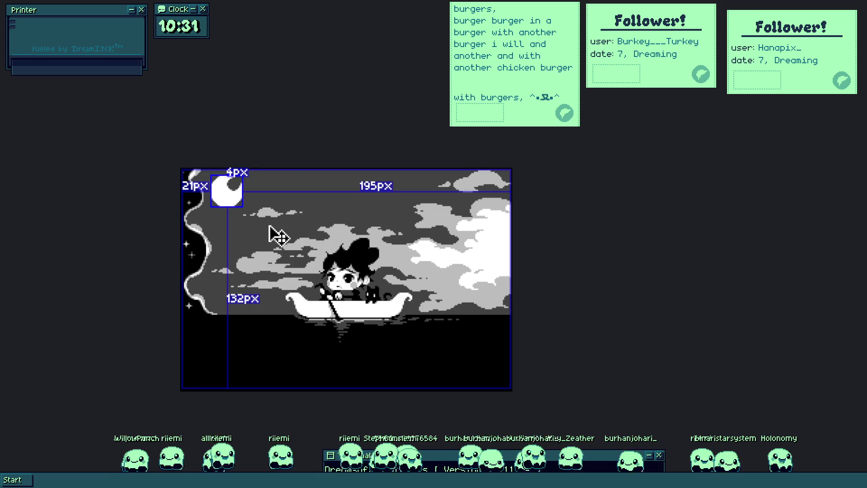
key(ctrl)
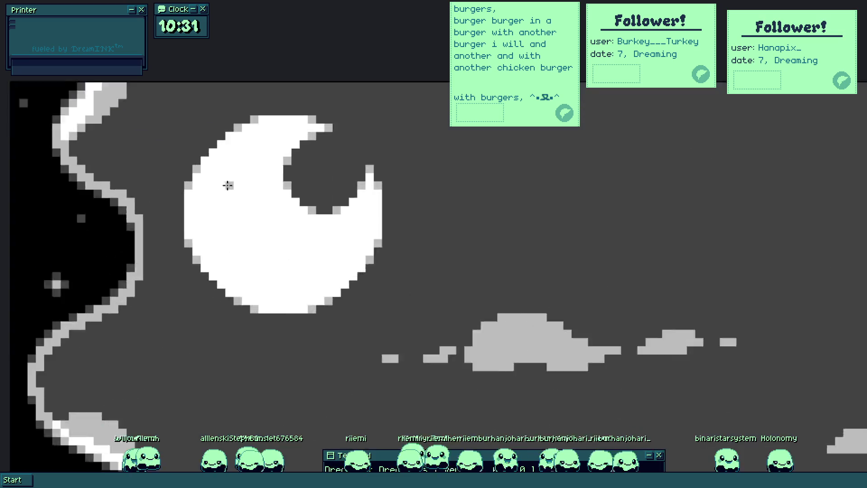
scroll(210, 189, up, 3)
scroll(223, 185, up, 3)
drag(236, 179, 252, 178)
key(ctrl+z)
click(235, 164)
click(277, 236)
click(240, 172)
key(ctrl+z)
mouse_move(236, 170)
mouse_down()
mouse_move(249, 174)
mouse_move(261, 145)
mouse_up()
Step: Draw a short grey mouth line on the moon, then zoom back out
scroll(282, 183, down, 5)
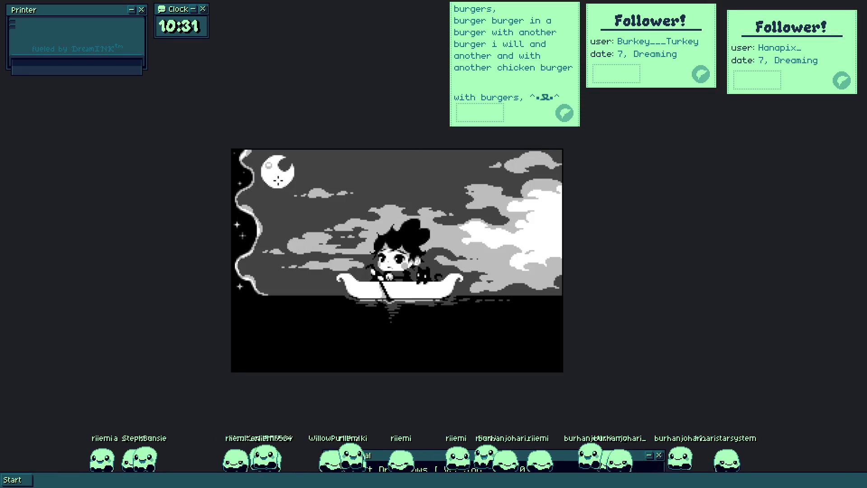
scroll(278, 180, up, 3)
scroll(279, 176, up, 3)
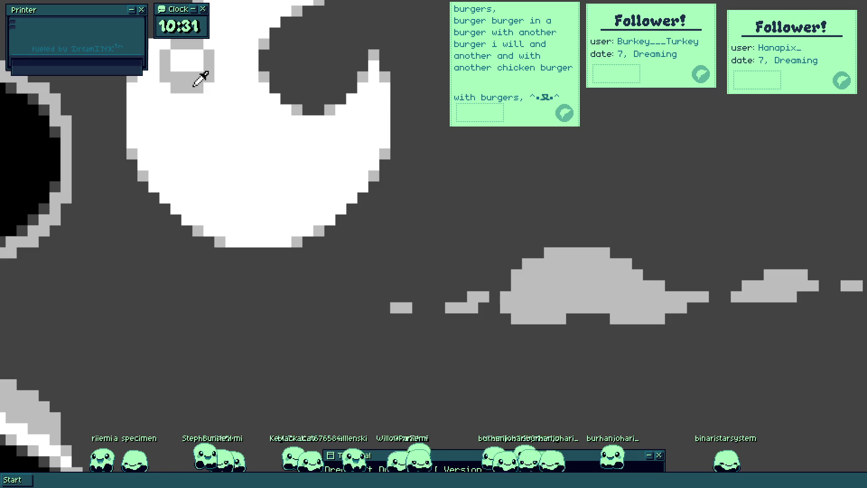
drag(264, 209, 305, 217)
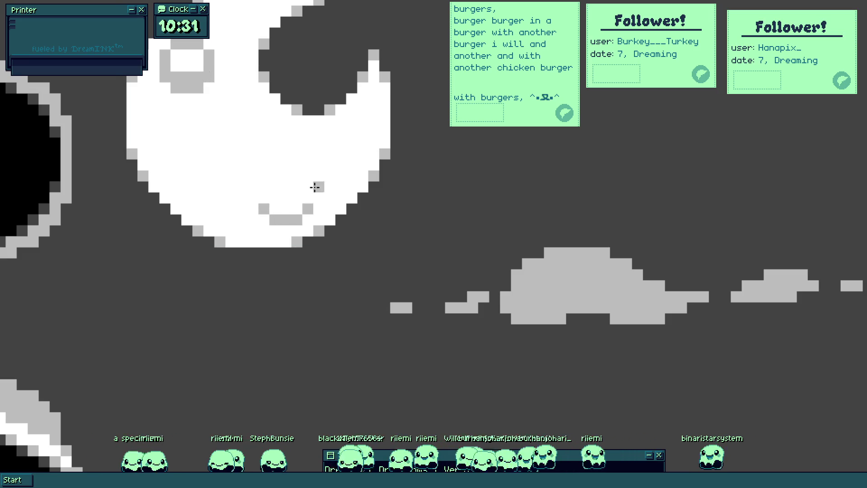
scroll(318, 226, down, 5)
scroll(321, 225, up, 2)
scroll(321, 225, down, 2)
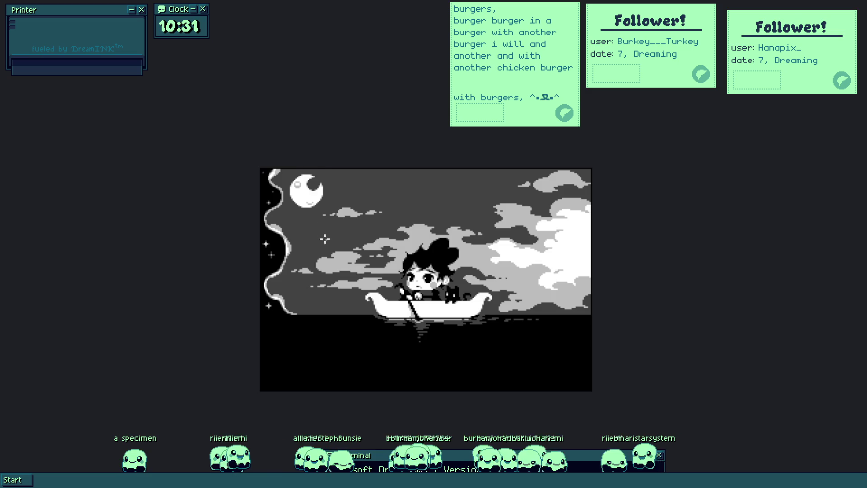
drag(333, 248, 296, 205)
scroll(298, 203, down, 2)
scroll(323, 202, up, 2)
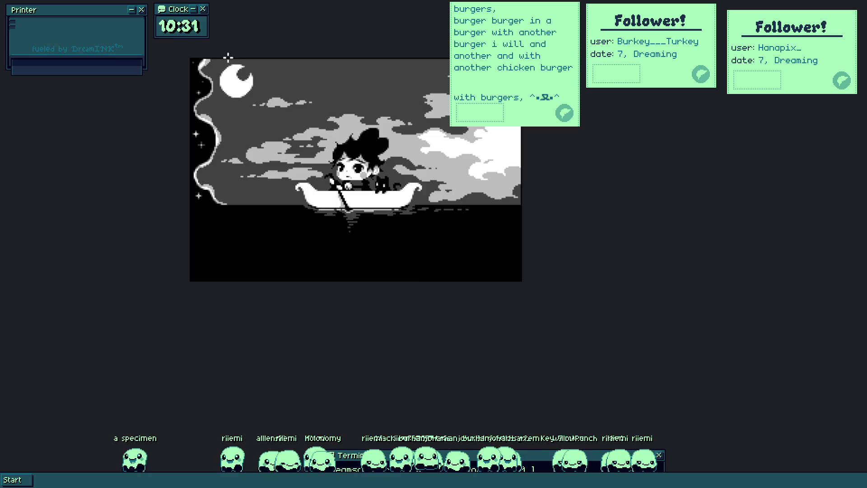
Step: Zoom into the moon and paint its dark cavity white to form a thin crescent
scroll(228, 59, up, 3)
scroll(240, 100, up, 1)
scroll(248, 135, up, 2)
scroll(258, 168, up, 1)
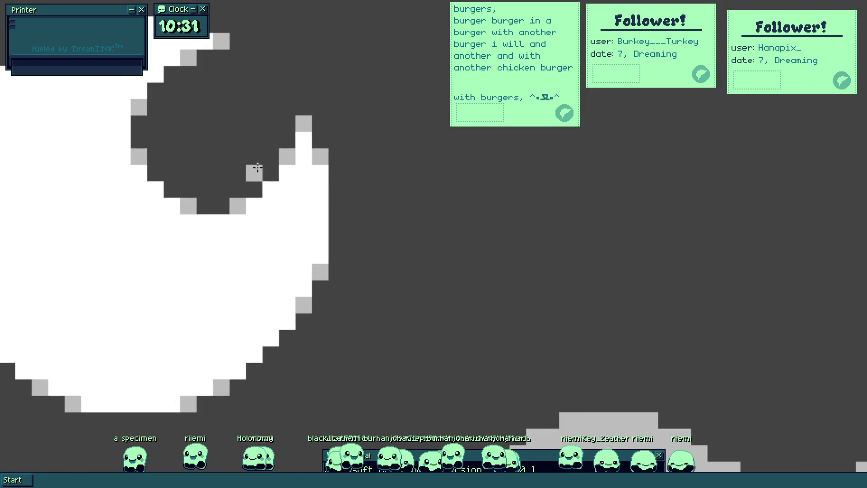
drag(258, 168, 259, 269)
mouse_move(195, 201)
mouse_down()
mouse_move(205, 207)
mouse_move(186, 227)
mouse_up()
key(v)
key(i)
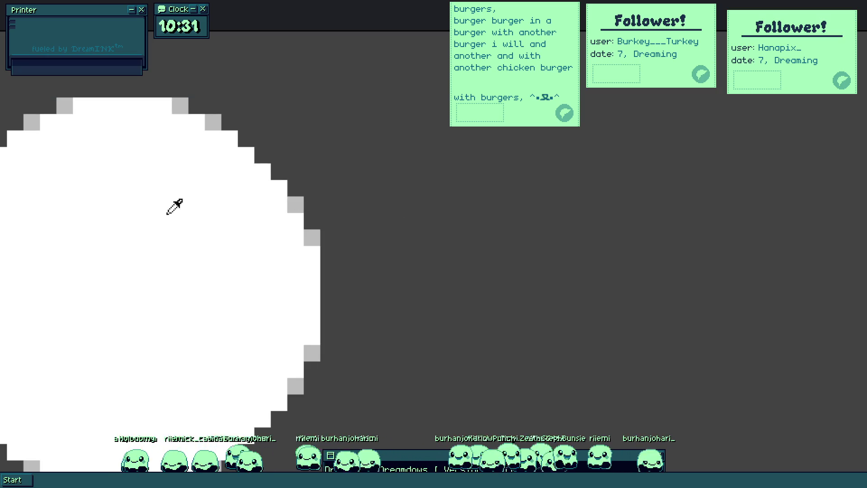
click(436, 224)
click(160, 225)
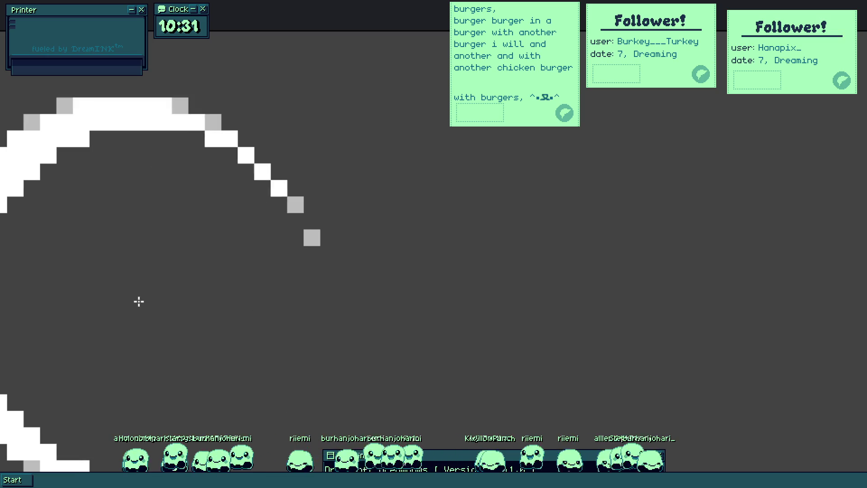
key(ctrl+z)
scroll(126, 295, down, 5)
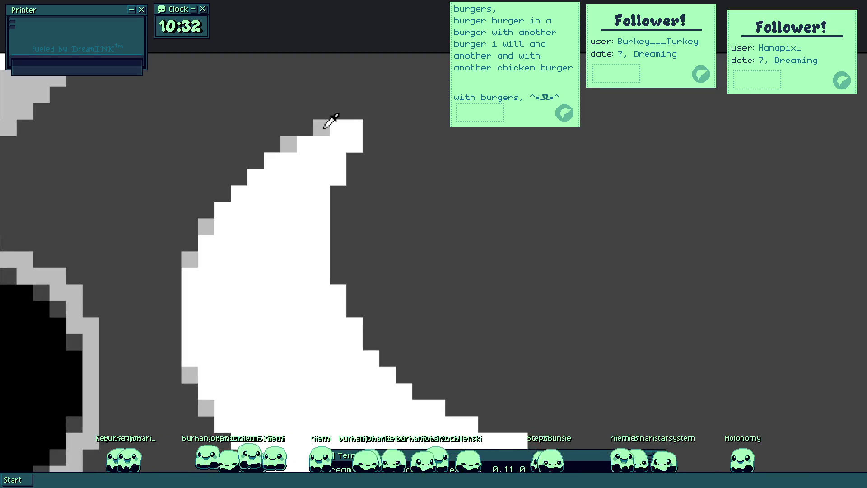
Step: Sample light grey and add anti-alias pixels along the crescent's right edge
click(324, 128)
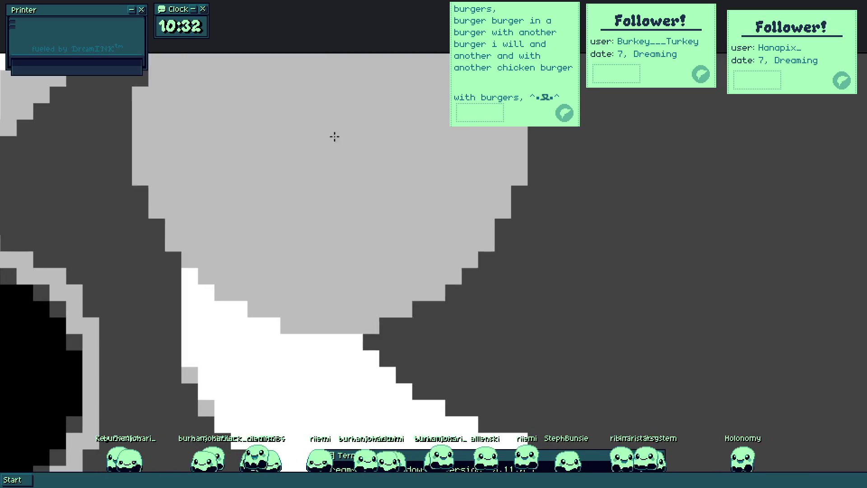
click(355, 144)
click(338, 177)
click(338, 292)
click(355, 326)
click(420, 391)
Step: Add grey softening pixels along the crescent's lower-right edge, then zoom out
drag(420, 391, 372, 316)
click(384, 330)
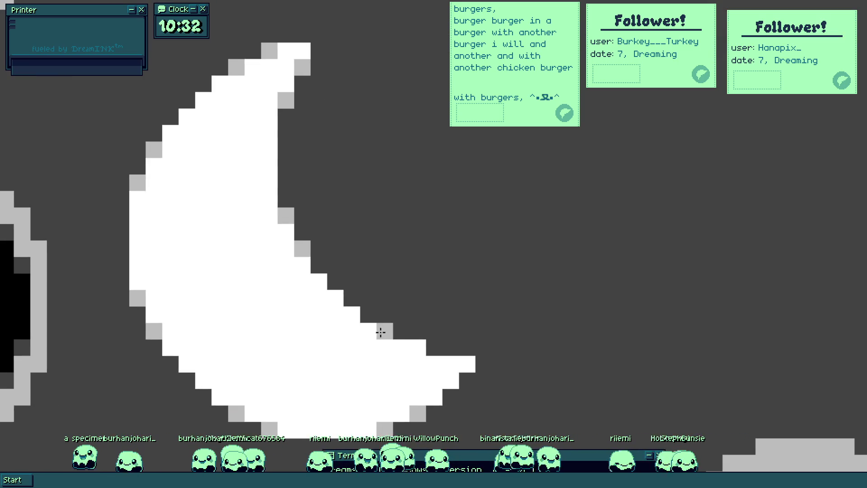
click(418, 347)
click(450, 363)
click(466, 364)
scroll(434, 276, down, 5)
scroll(436, 284, up, 2)
drag(438, 302, 408, 216)
scroll(428, 268, down, 2)
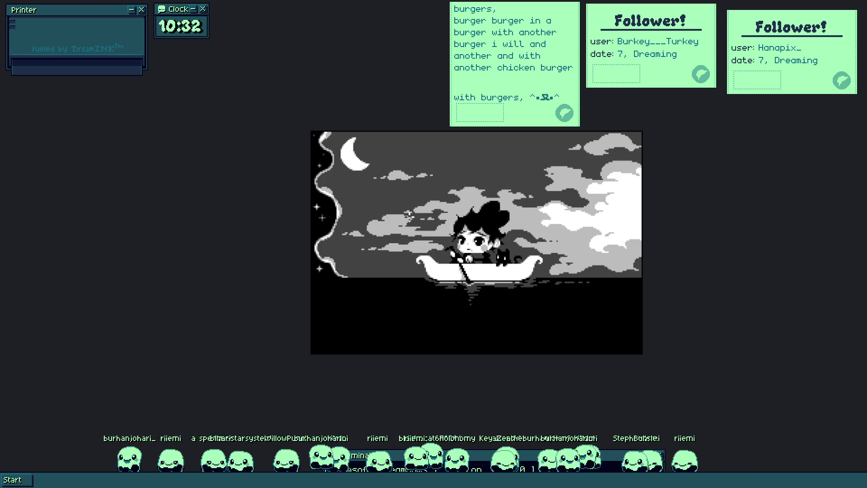
scroll(416, 224, up, 2)
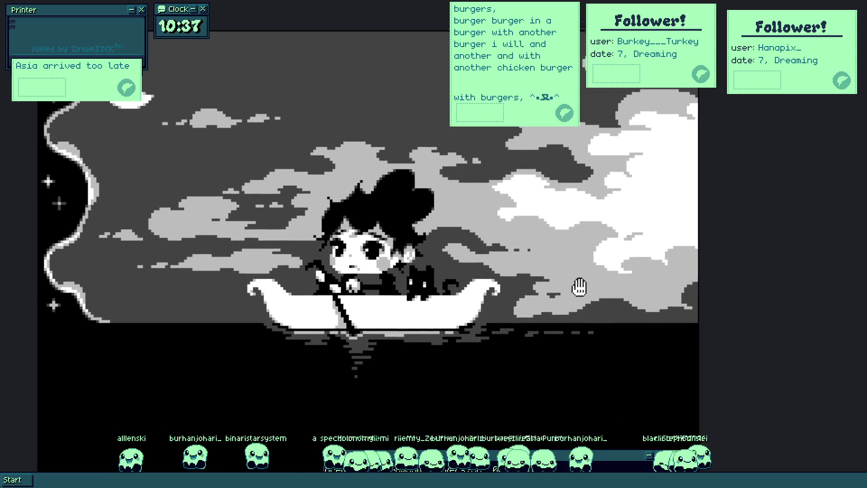
Step: Move the finished boat scene window up and to the left on screen
drag(579, 286, 564, 267)
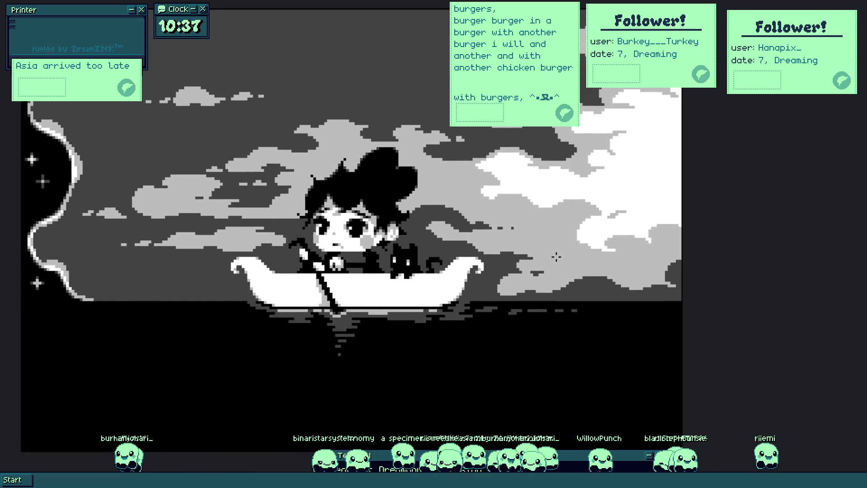